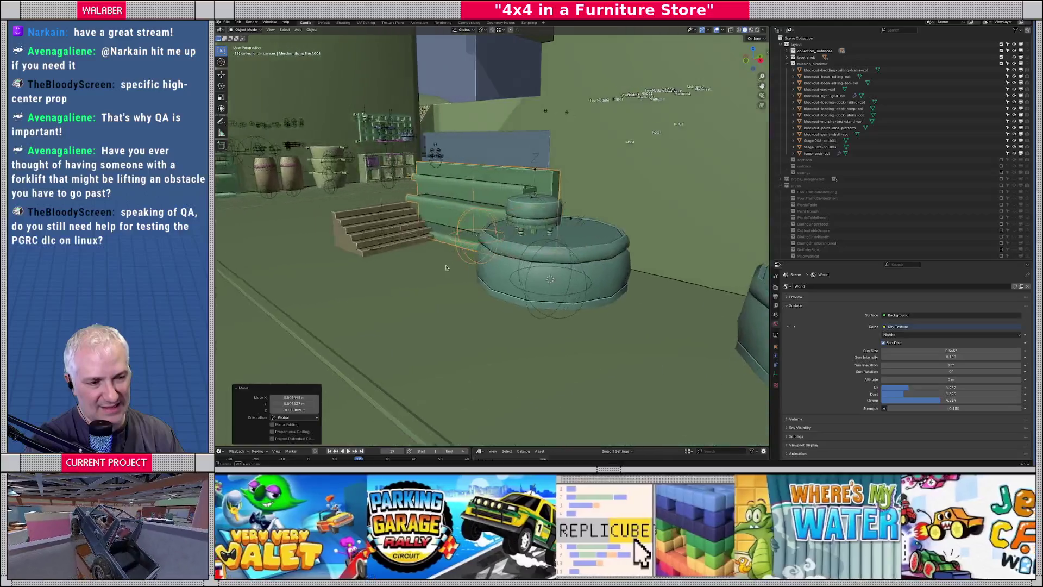
Delete the stairs in front of the stepped counter.
{"action": "left_click", "coordinate": [450, 292]}
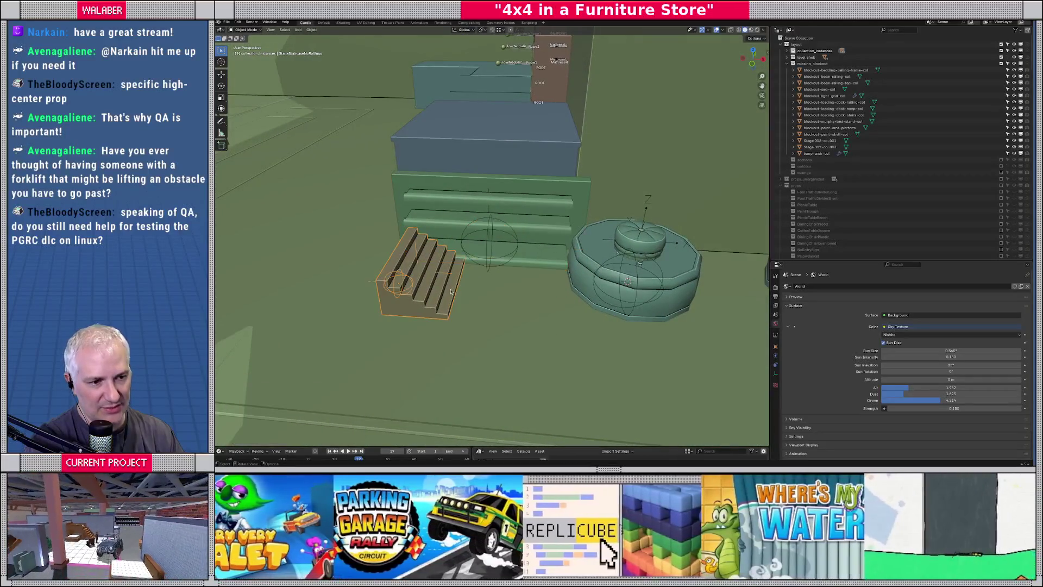
{"action": "key", "text": "Delete"}
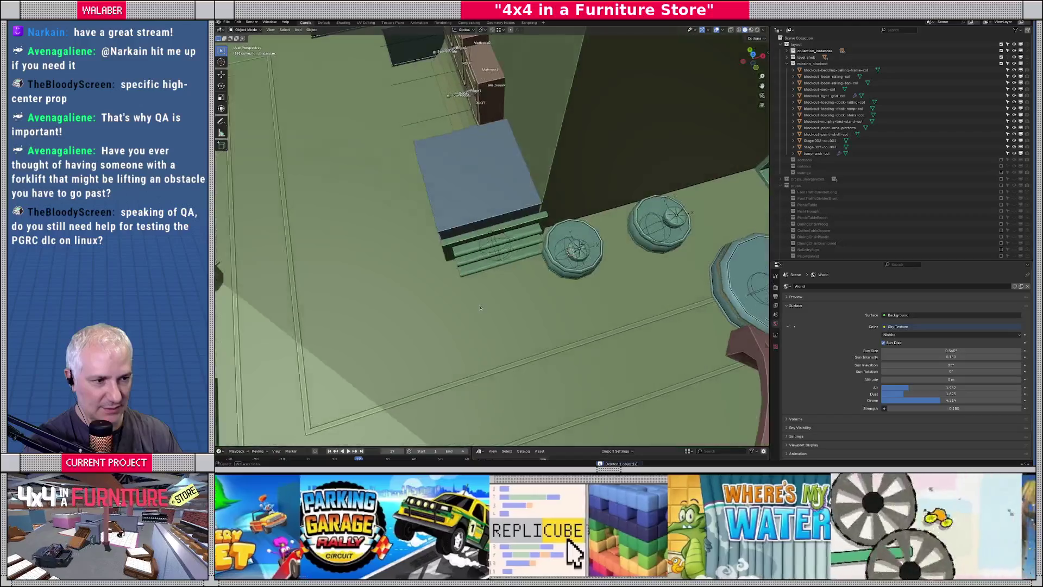
{"action": "scroll", "coordinate": [445, 315], "scroll_direction": "up", "scroll_amount": 5}
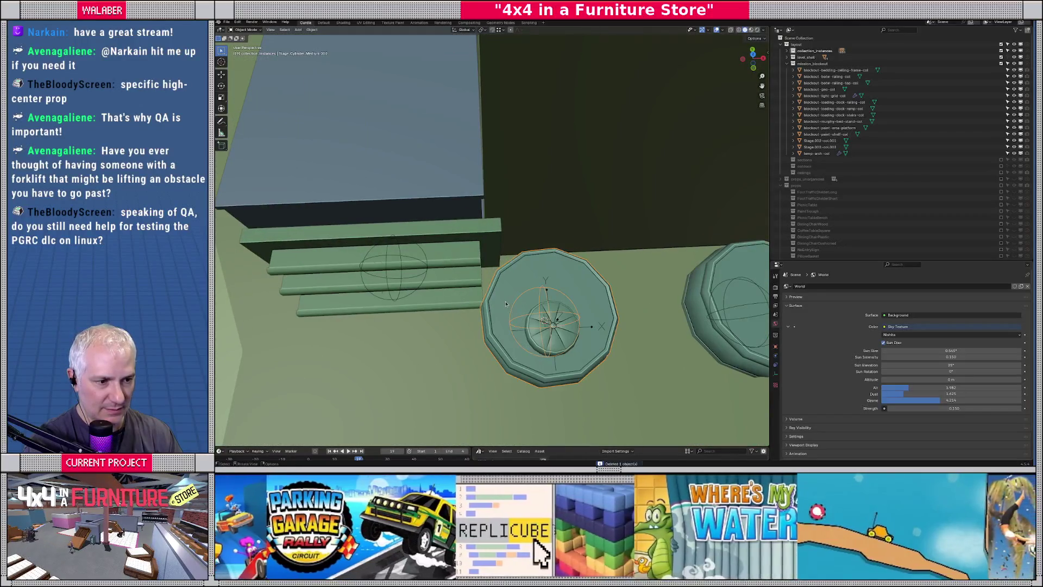
In top view, nudge the two round stools slightly apart.
{"action": "key", "text": "KP_7"}
{"action": "left_click_drag", "start_coordinate": [506, 304], "coordinate": [521, 311]}
{"action": "scroll", "coordinate": [619, 337], "scroll_direction": "down", "scroll_amount": 2}
{"action": "middle_click_drag", "start_coordinate": [619, 337], "coordinate": [533, 295], "text": "shift"}
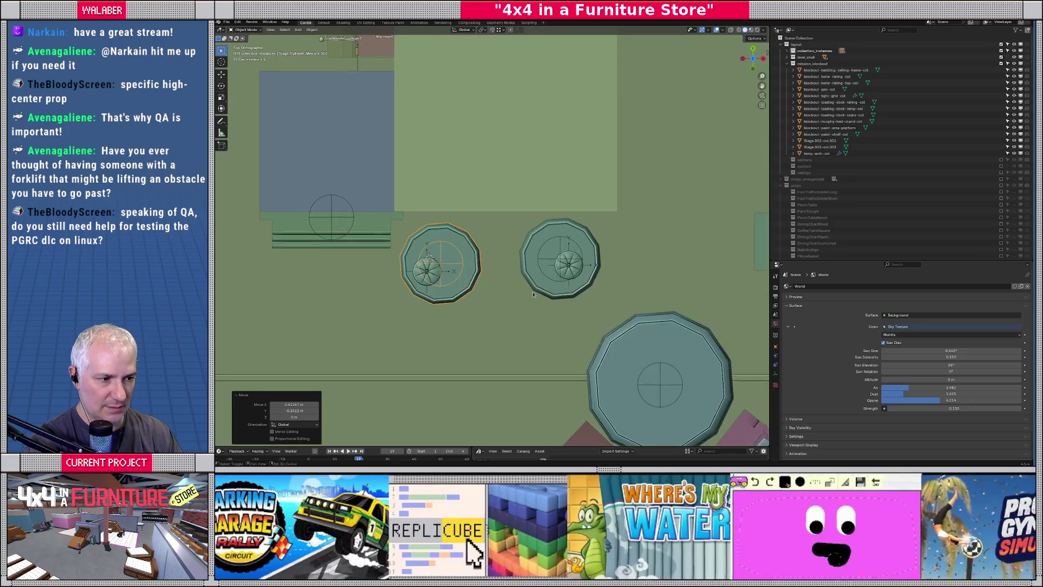
{"action": "left_click", "coordinate": [575, 281]}
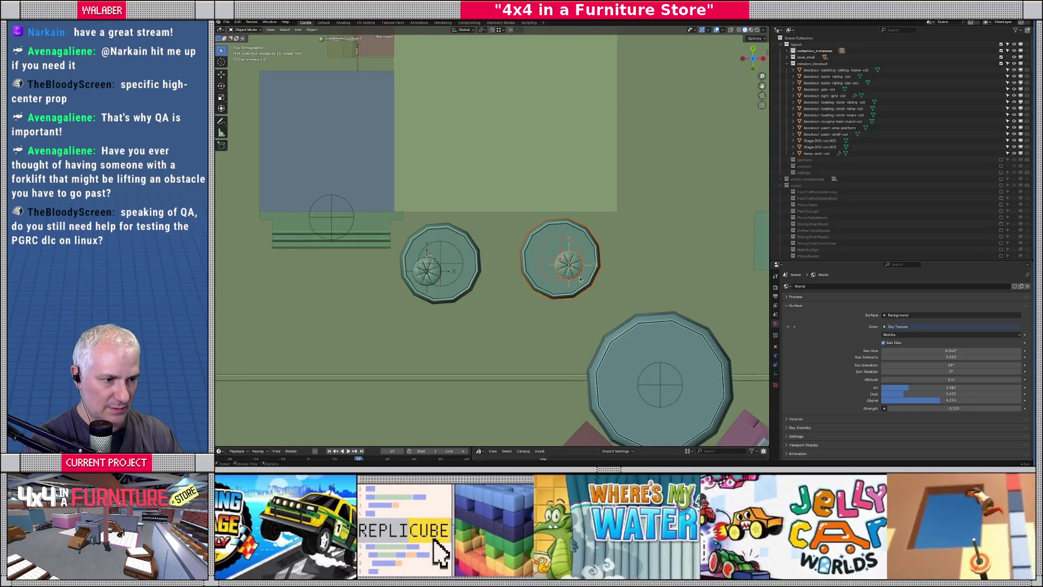
{"action": "scroll", "coordinate": [580, 277], "scroll_direction": "down", "scroll_amount": 3}
{"action": "key", "text": "g"}
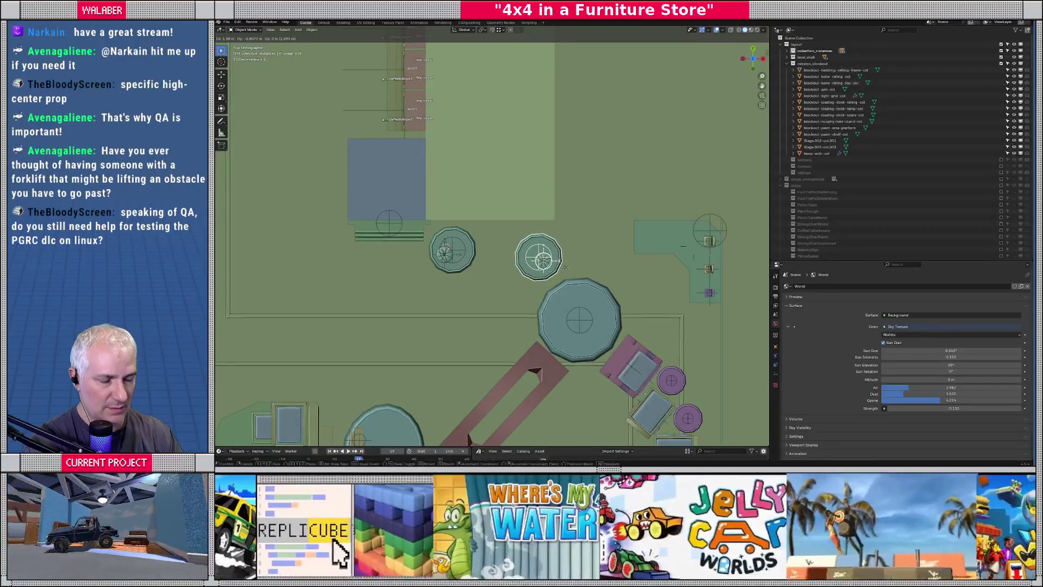
{"action": "left_click", "coordinate": [564, 266]}
Delete the second round stool and turn on snapping.
{"action": "key", "text": "Delete"}
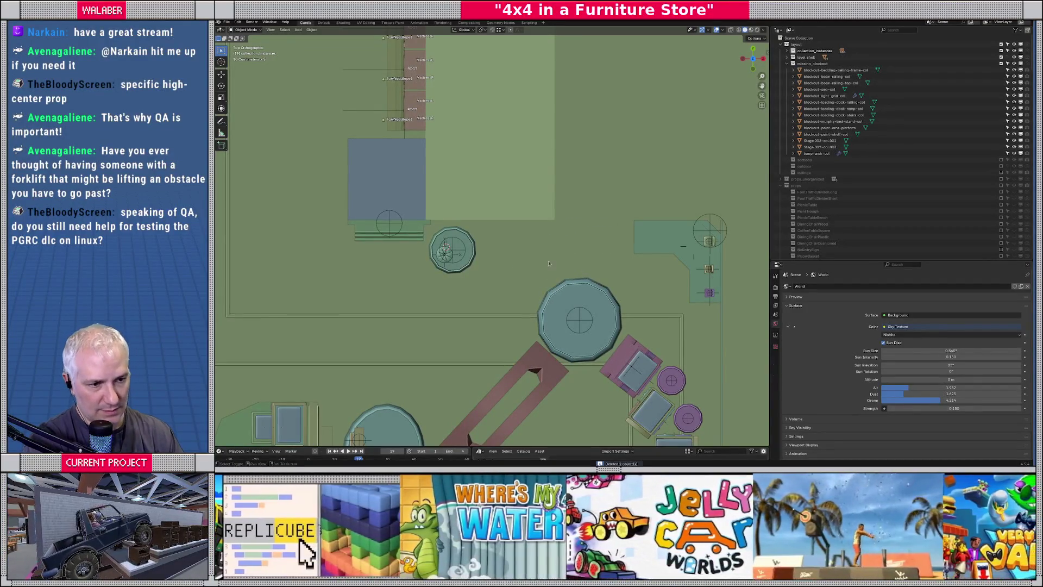
{"action": "scroll", "coordinate": [555, 266], "scroll_direction": "up", "scroll_amount": 4}
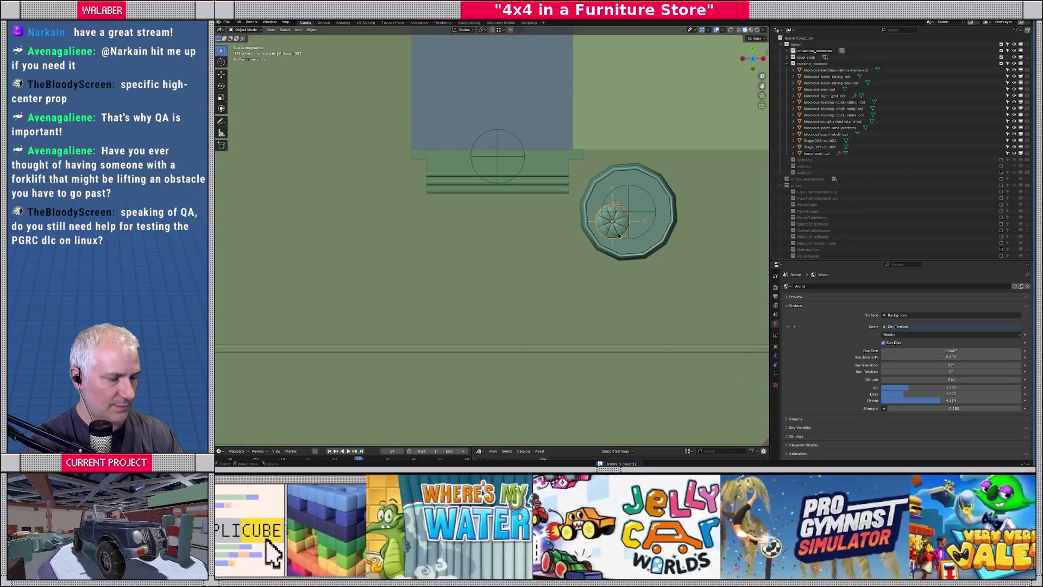
{"action": "middle_click_drag", "start_coordinate": [673, 274], "coordinate": [440, 99]}
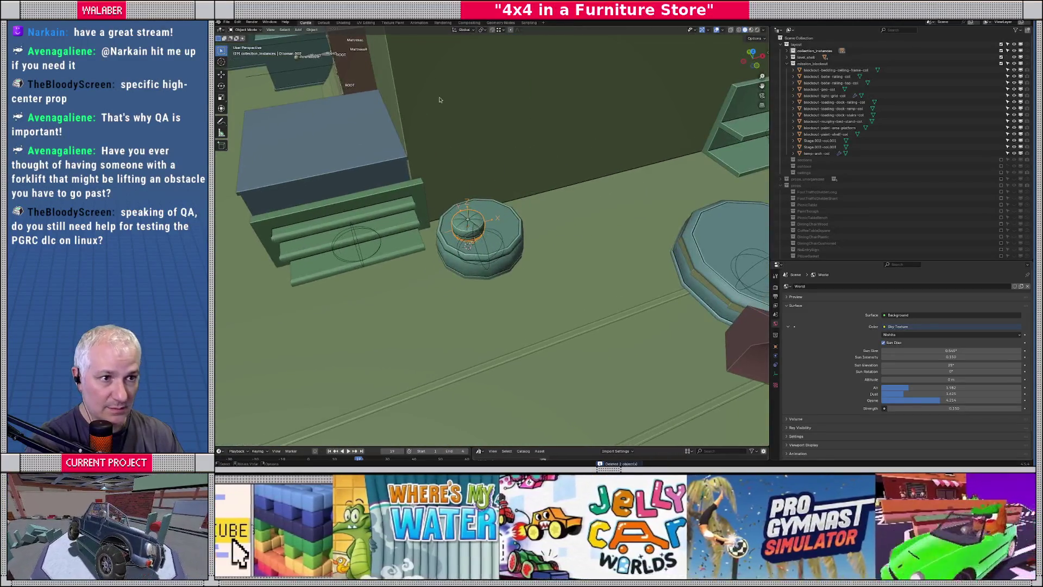
{"action": "left_click", "coordinate": [498, 30]}
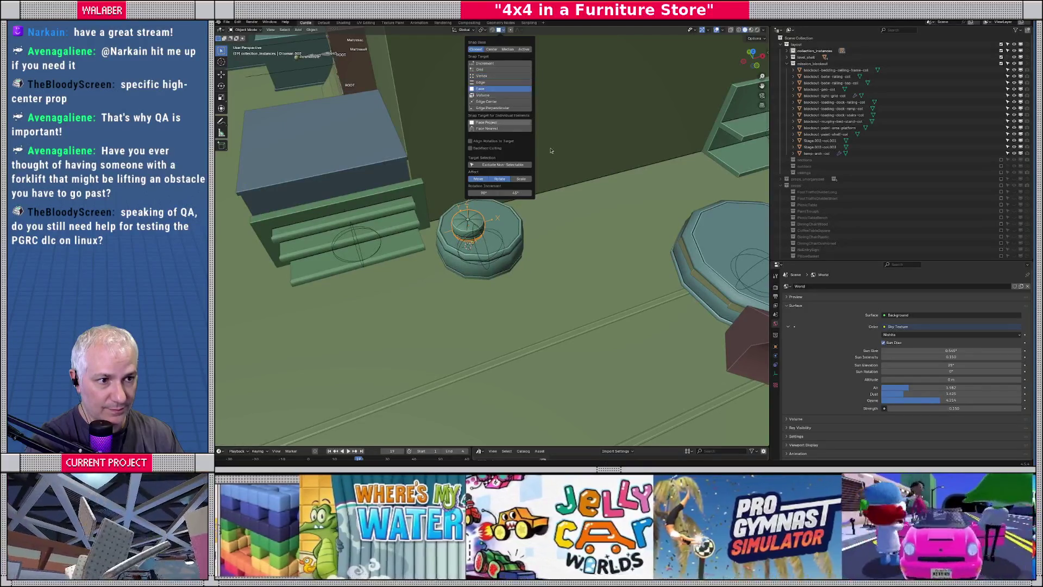
Move the small ottoman and raise it vertically to 0.496 m.
{"action": "middle_click_drag", "start_coordinate": [543, 179], "coordinate": [555, 260]}
{"action": "key", "text": "g"}
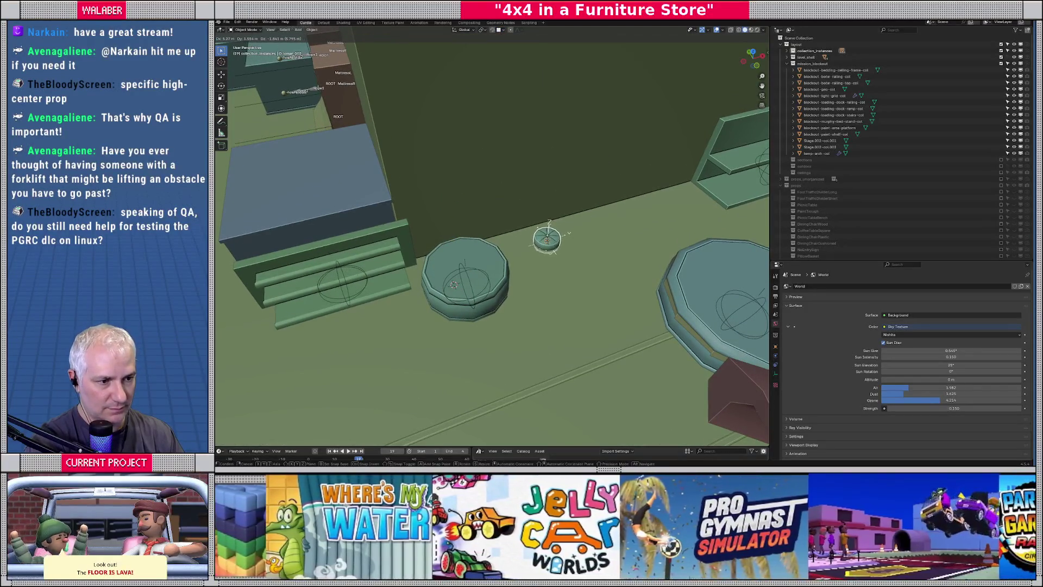
{"action": "left_click", "coordinate": [549, 239]}
{"action": "middle_click_drag", "start_coordinate": [559, 326], "coordinate": [557, 260]}
{"action": "scroll", "coordinate": [559, 295], "scroll_direction": "up", "scroll_amount": 3}
{"action": "key", "text": "g"}
{"action": "key", "text": "z"}
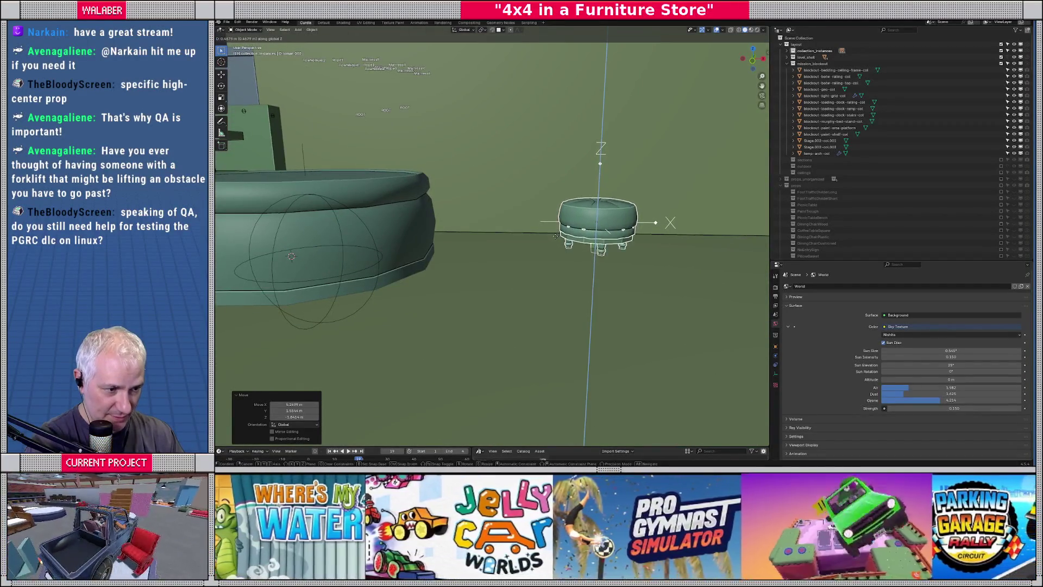
{"action": "left_click", "coordinate": [555, 237]}
Place the ottoman in top view and duplicate it just below the first.
{"action": "key", "text": "KP_7"}
{"action": "scroll", "coordinate": [598, 250], "scroll_direction": "down", "scroll_amount": 4}
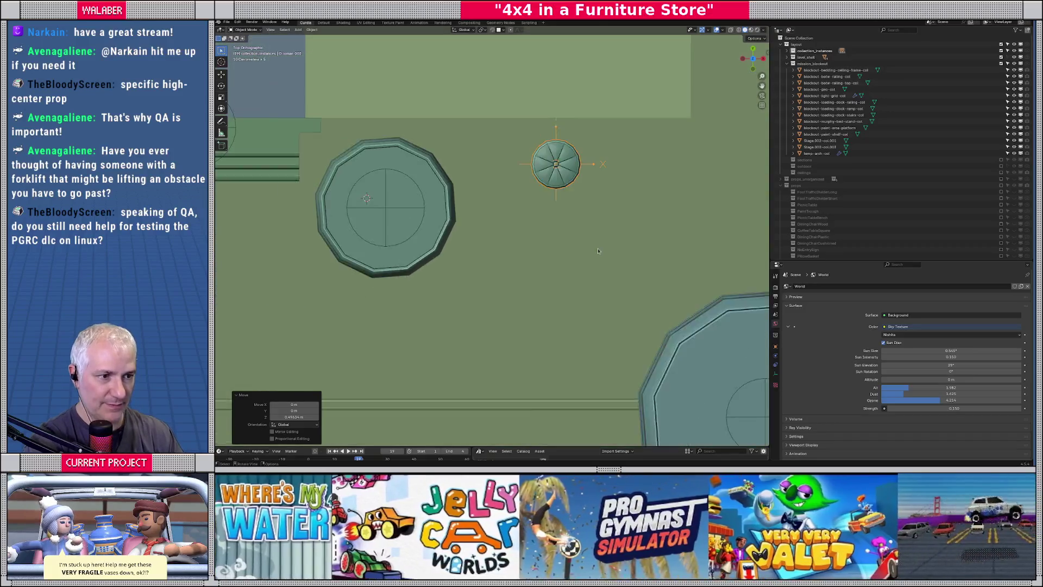
{"action": "scroll", "coordinate": [598, 250], "scroll_direction": "down", "scroll_amount": 2}
{"action": "key", "text": "g"}
{"action": "left_click", "coordinate": [525, 199]}
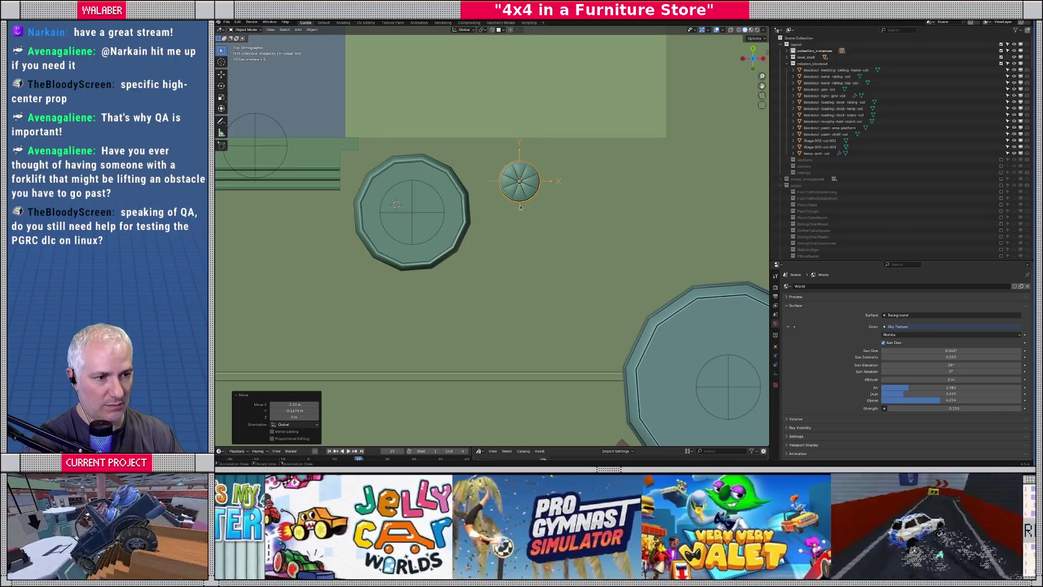
{"action": "key", "text": "shift+d"}
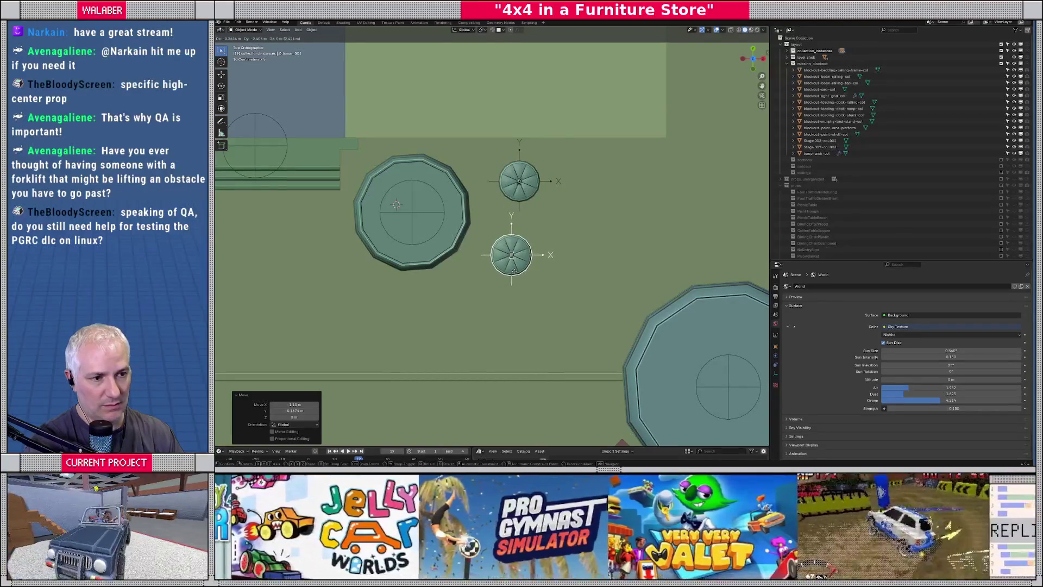
{"action": "left_click", "coordinate": [513, 270]}
{"action": "mouse_move", "coordinate": [512, 270]}
{"action": "middle_mouse_down"}
{"action": "mouse_move", "coordinate": [543, 261]}
{"action": "mouse_move", "coordinate": [574, 212]}
{"action": "mouse_move", "coordinate": [395, 192]}
{"action": "middle_mouse_up"}
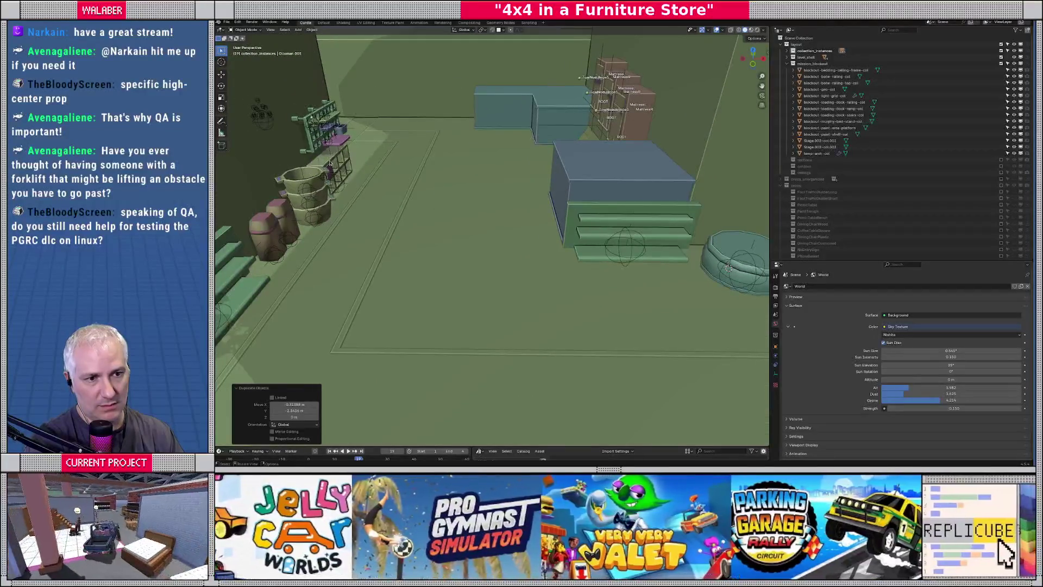
Duplicate the GridDrawer Unit and rotate the copy 90° with R90.
{"action": "left_click", "coordinate": [330, 163]}
{"action": "key", "text": "KP_7"}
{"action": "key", "text": "shift+d"}
{"action": "left_click", "coordinate": [630, 334]}
{"action": "type", "text": "r90"}
{"action": "key", "text": "Return"}
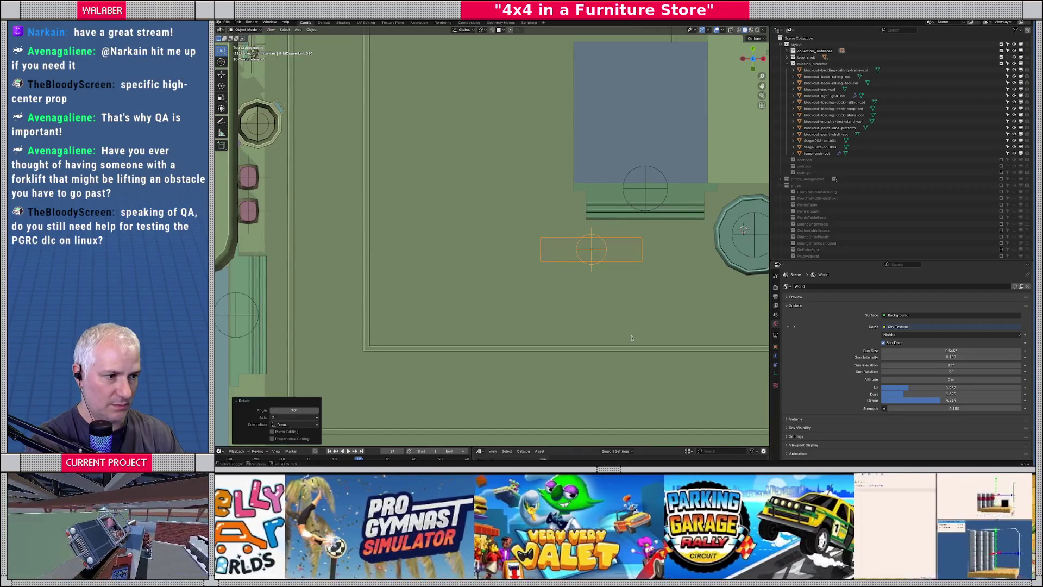
Position the drawer unit copy in front of the stepped counter.
{"action": "middle_click_drag", "start_coordinate": [631, 338], "coordinate": [550, 322], "text": "shift"}
{"action": "key", "text": "g"}
{"action": "left_click", "coordinate": [600, 254]}
{"action": "mouse_move", "coordinate": [600, 255]}
{"action": "middle_mouse_down"}
{"action": "mouse_move", "coordinate": [614, 247]}
{"action": "mouse_move", "coordinate": [578, 255]}
{"action": "middle_mouse_up"}
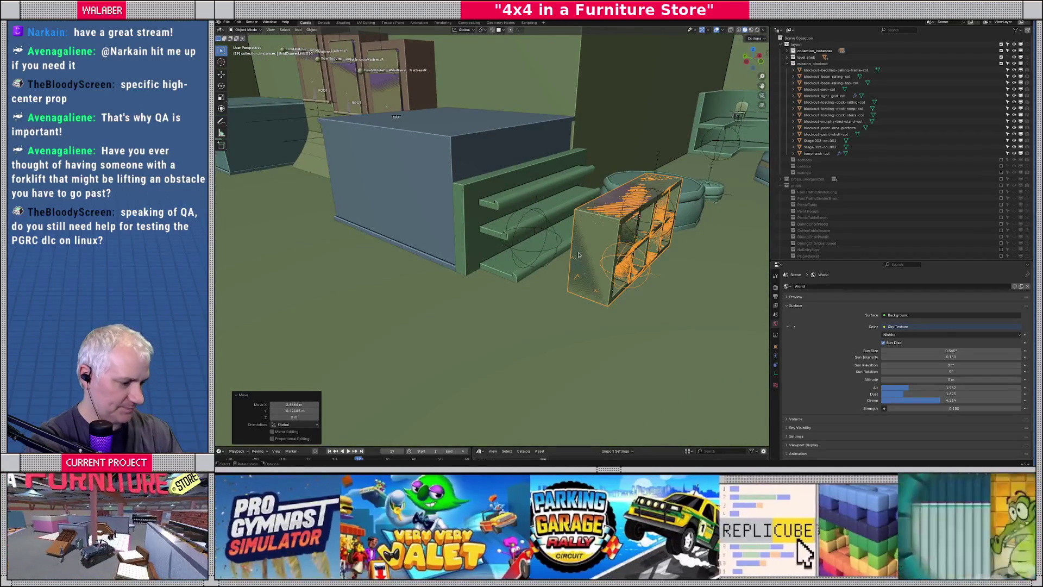
{"action": "key", "text": "KP_7"}
{"action": "key", "text": "g"}
{"action": "left_click", "coordinate": [649, 243]}
{"action": "mouse_move", "coordinate": [649, 244]}
{"action": "middle_mouse_down"}
{"action": "mouse_move", "coordinate": [551, 262]}
{"action": "mouse_move", "coordinate": [490, 230]}
{"action": "mouse_move", "coordinate": [514, 232]}
{"action": "mouse_move", "coordinate": [580, 270]}
{"action": "mouse_move", "coordinate": [620, 255]}
{"action": "mouse_move", "coordinate": [580, 260]}
{"action": "middle_mouse_up"}
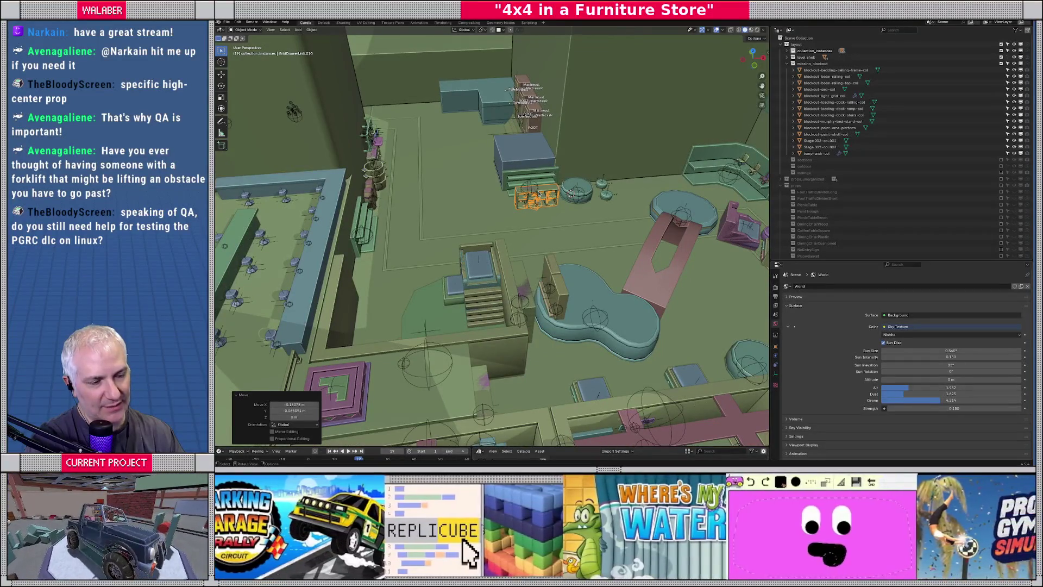
{"action": "scroll", "coordinate": [541, 194], "scroll_direction": "up", "scroll_amount": 1}
Delete the drawer unit copy from beside the stairs.
{"action": "key", "text": "Delete"}
{"action": "scroll", "coordinate": [511, 215], "scroll_direction": "up", "scroll_amount": 3}
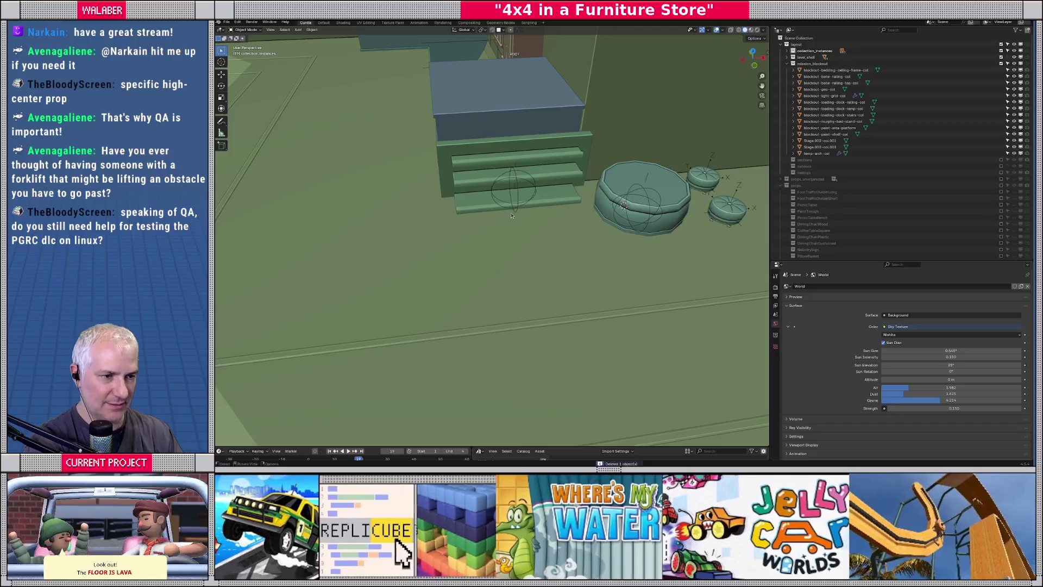
{"action": "key", "text": "Delete"}
Duplicate the bunk-bed cabinet and rotate the copy -90° with R-90.
{"action": "key", "text": "KP_7"}
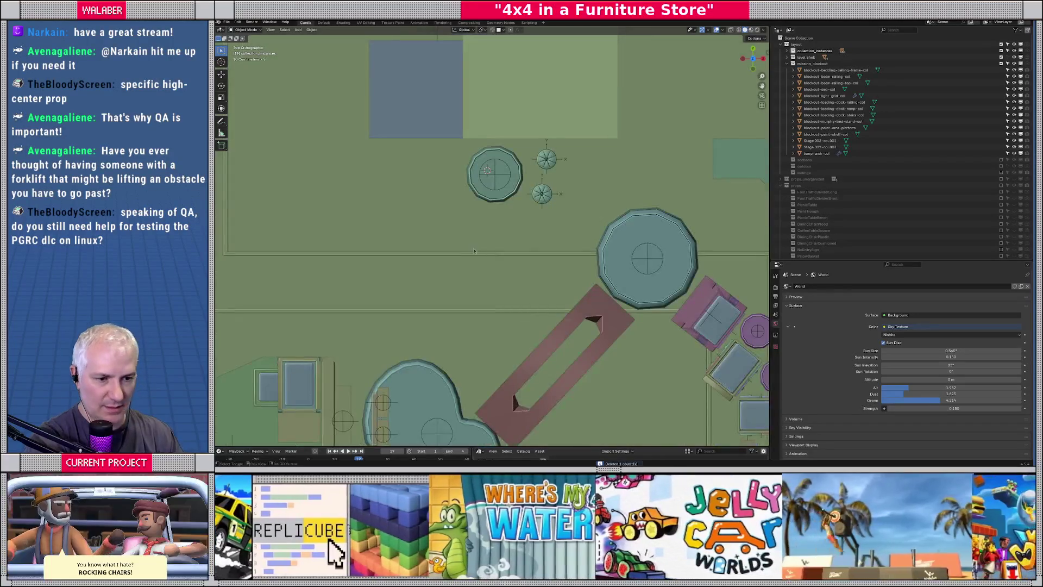
{"action": "middle_click_drag", "start_coordinate": [323, 364], "coordinate": [470, 277], "text": "shift"}
{"action": "key", "text": "shift+d"}
{"action": "left_click", "coordinate": [608, 109]}
{"action": "scroll", "coordinate": [609, 108], "scroll_direction": "up", "scroll_amount": 2}
{"action": "type", "text": "r-90"}
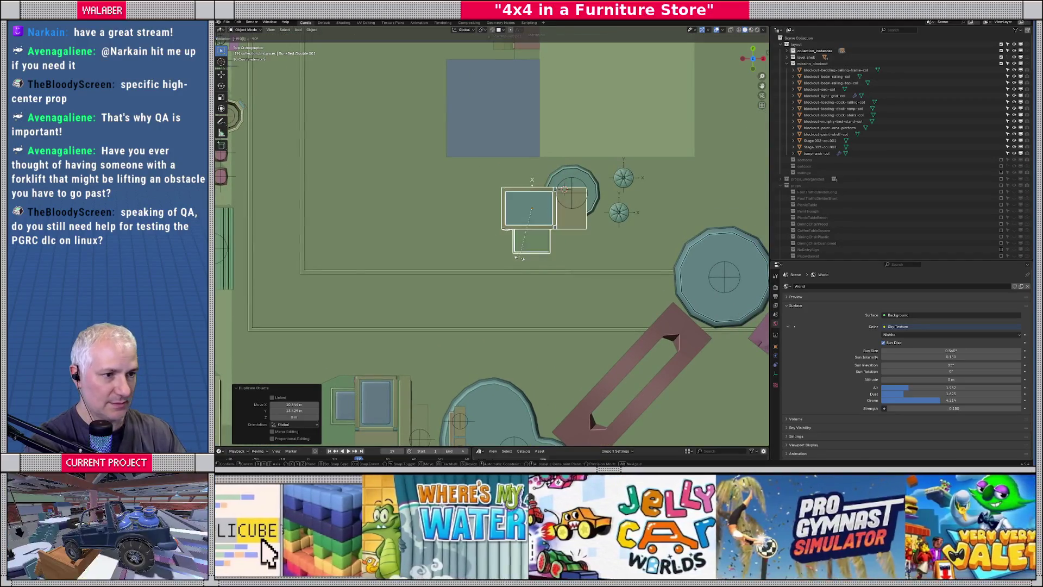
{"action": "key", "text": "Return"}
Move the cabinet copy next to the round seat and lower it.
{"action": "key", "text": "g"}
{"action": "left_click", "coordinate": [491, 228]}
{"action": "middle_click_drag", "start_coordinate": [491, 228], "coordinate": [495, 262]}
{"action": "scroll", "coordinate": [494, 262], "scroll_direction": "up", "scroll_amount": 5}
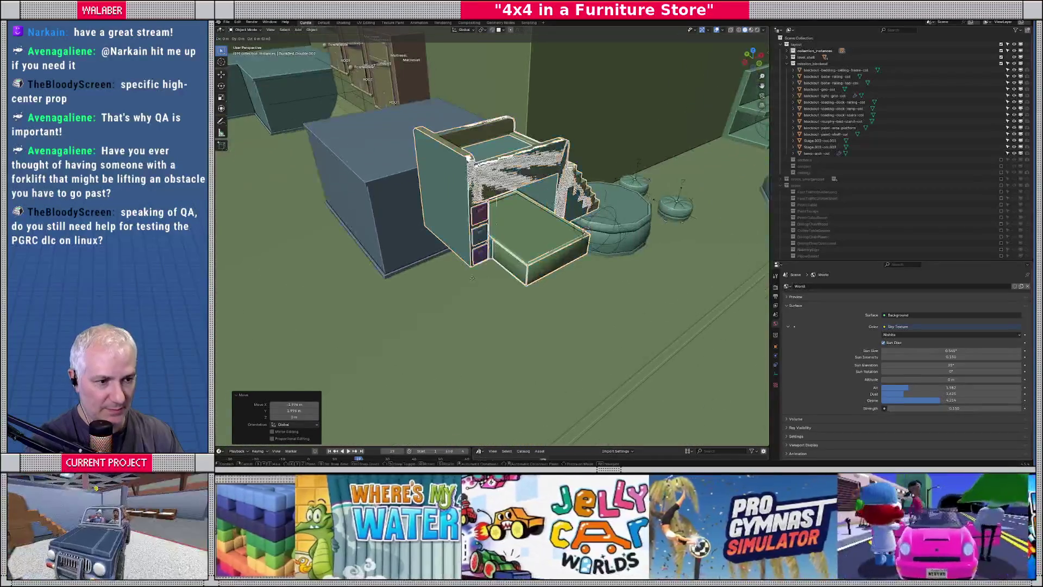
{"action": "key", "text": "g"}
{"action": "left_click", "coordinate": [480, 274]}
Fine-tune the cabinets in top view, shifting them up-right, then slightly left.
{"action": "key", "text": "KP_7"}
{"action": "scroll", "coordinate": [488, 274], "scroll_direction": "down", "scroll_amount": 3}
{"action": "key", "text": "g"}
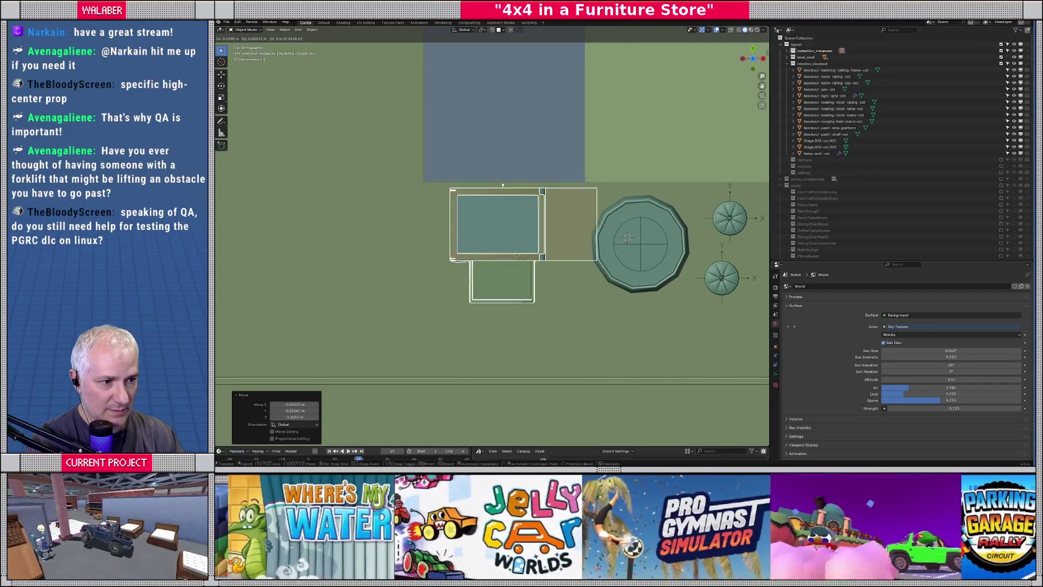
{"action": "left_click", "coordinate": [525, 253]}
{"action": "mouse_move", "coordinate": [525, 253]}
{"action": "middle_mouse_down"}
{"action": "mouse_move", "coordinate": [530, 228]}
{"action": "mouse_move", "coordinate": [516, 250]}
{"action": "middle_mouse_up"}
{"action": "key", "text": "KP_7"}
{"action": "scroll", "coordinate": [528, 249], "scroll_direction": "up", "scroll_amount": 3}
{"action": "key", "text": "g"}
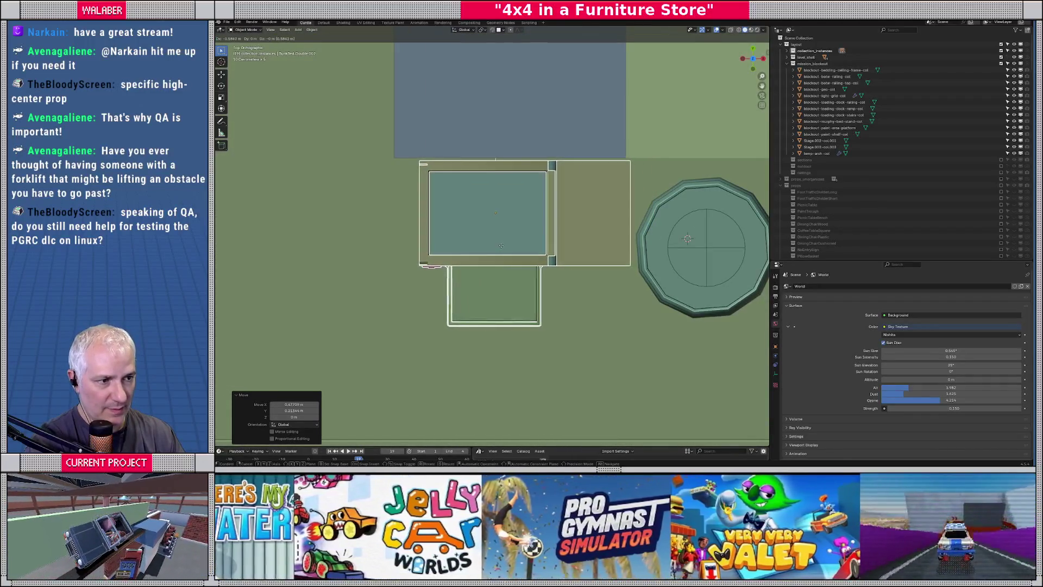
{"action": "left_click", "coordinate": [508, 245]}
{"action": "mouse_move", "coordinate": [509, 245]}
{"action": "middle_mouse_down"}
{"action": "mouse_move", "coordinate": [539, 228]}
{"action": "mouse_move", "coordinate": [542, 259]}
{"action": "middle_mouse_up"}
{"action": "key", "text": "KP_7"}
{"action": "scroll", "coordinate": [541, 259], "scroll_direction": "down", "scroll_amount": 3}
{"action": "mouse_move", "coordinate": [524, 301]}
{"action": "middle_mouse_down", "text": "shift"}
{"action": "mouse_move", "coordinate": [535, 232]}
{"action": "mouse_move", "coordinate": [511, 256]}
{"action": "middle_mouse_up", "text": "shift"}
Move the round table and the small ottoman over to the left.
{"action": "left_click", "coordinate": [514, 229]}
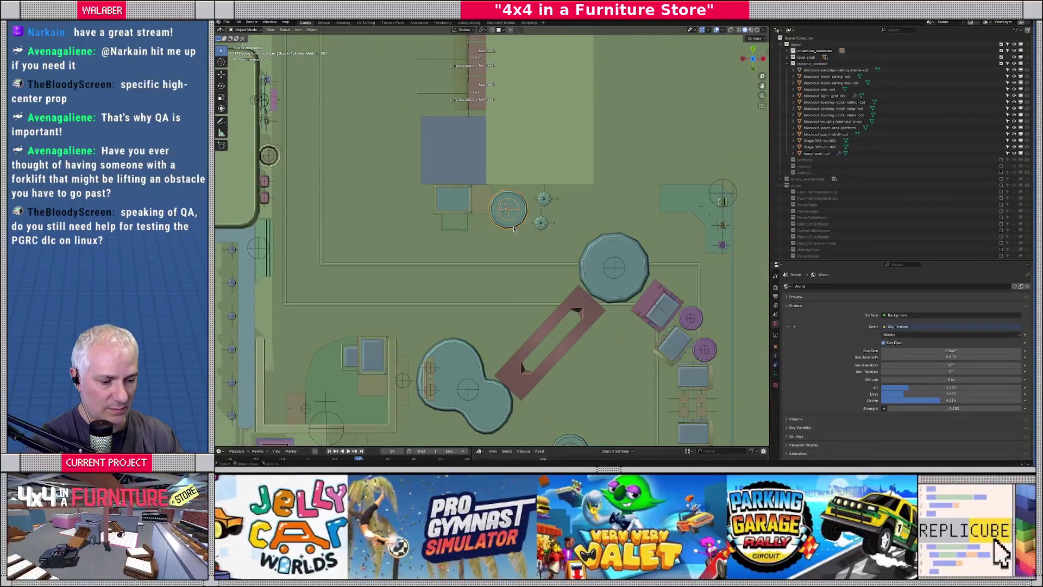
{"action": "key", "text": "g"}
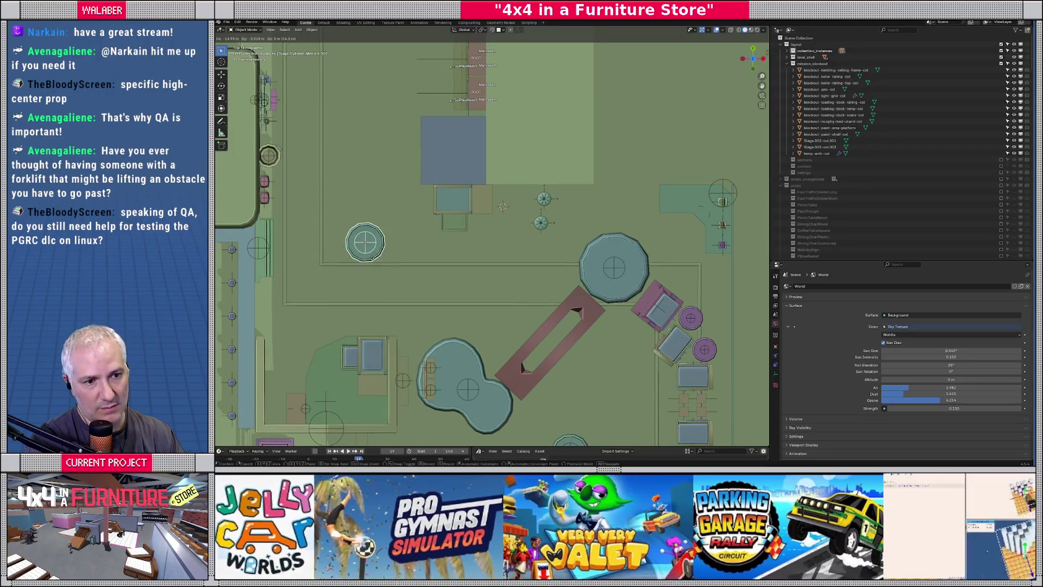
{"action": "left_click", "coordinate": [373, 252]}
{"action": "left_click", "coordinate": [541, 224]}
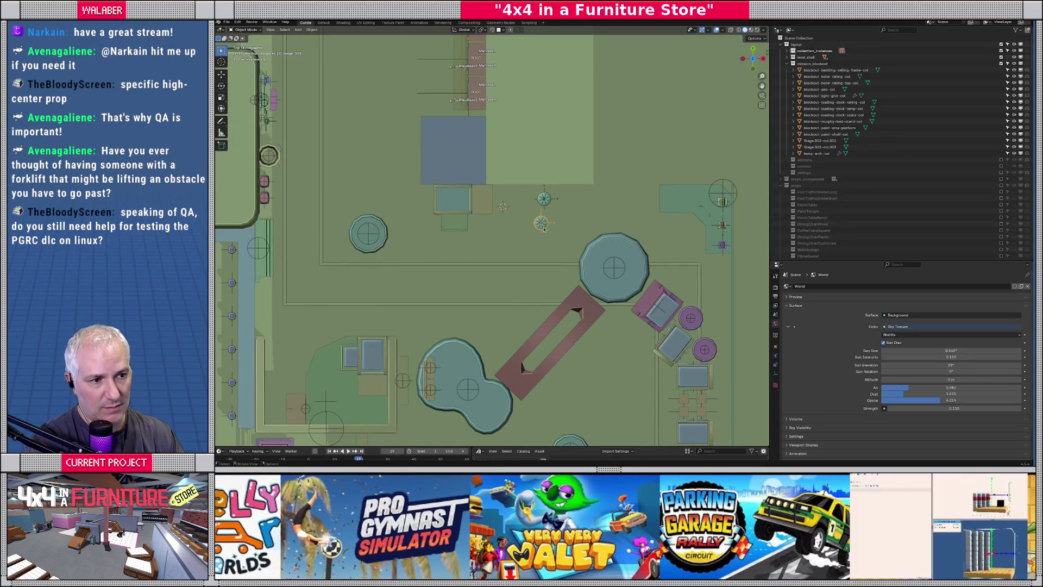
{"action": "key", "text": "g"}
{"action": "left_click", "coordinate": [388, 234]}
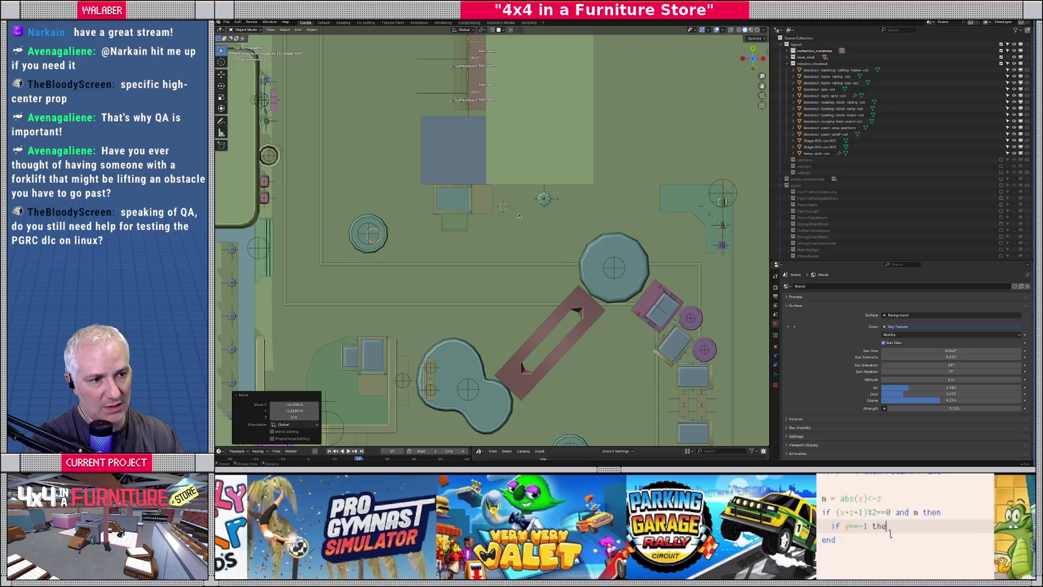
Settle the small round prop beside the round platform.
{"action": "left_click", "coordinate": [542, 200]}
{"action": "key", "text": "g"}
{"action": "left_click", "coordinate": [403, 254]}
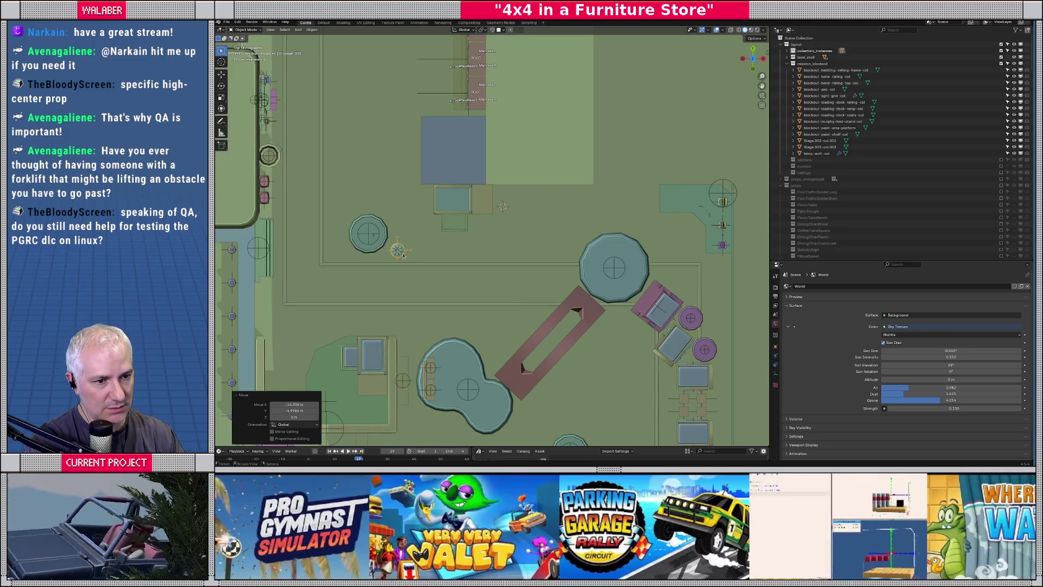
{"action": "key", "text": "g"}
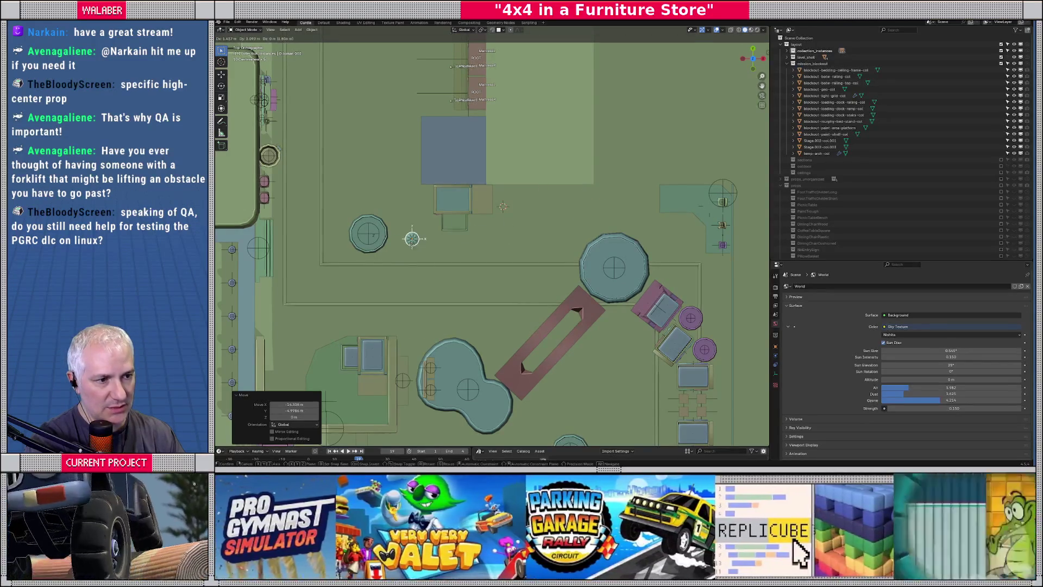
{"action": "left_click", "coordinate": [401, 251]}
{"action": "middle_click_drag", "start_coordinate": [575, 210], "coordinate": [629, 198], "text": "shift"}
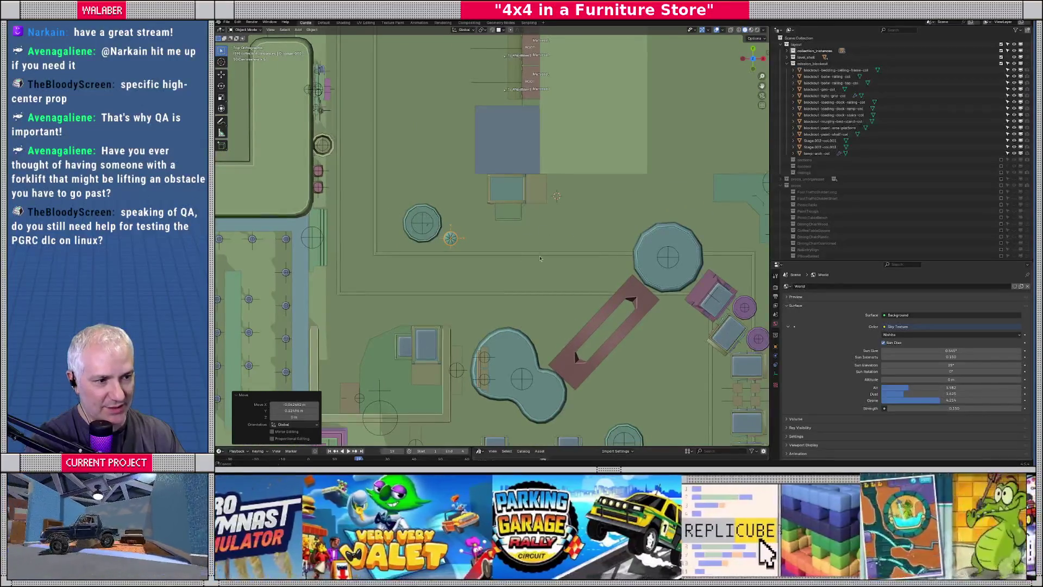
Frame the large octagonal ottoman and orbit to view it in perspective.
{"action": "left_click", "coordinate": [422, 222]}
{"action": "key", "text": "KP_Decimal"}
{"action": "middle_click_drag", "start_coordinate": [522, 261], "coordinate": [559, 341]}
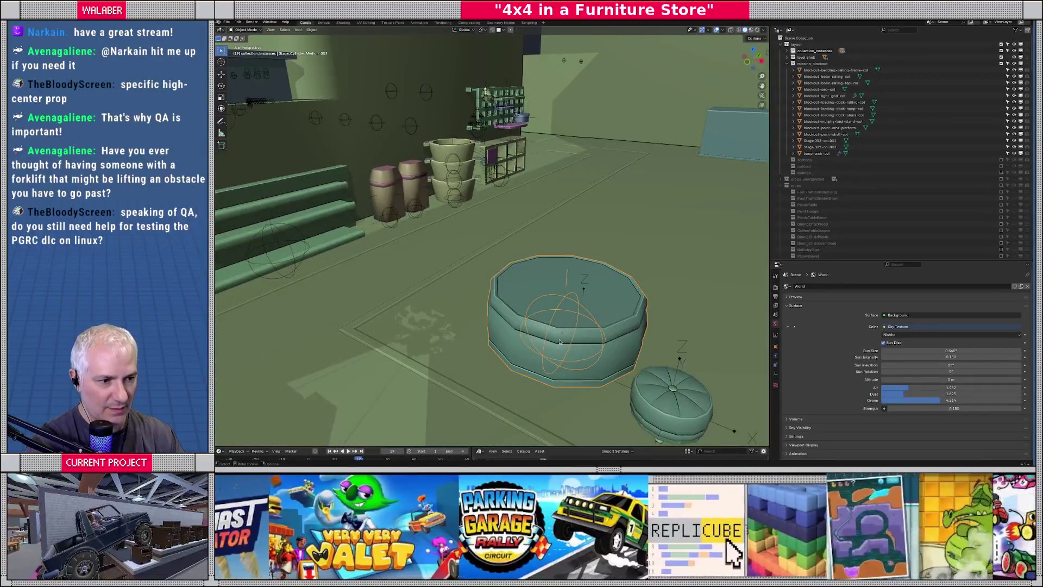
Toggle hiding the octagonal ottoman to check the small ottoman behind it.
{"action": "key", "text": "h"}
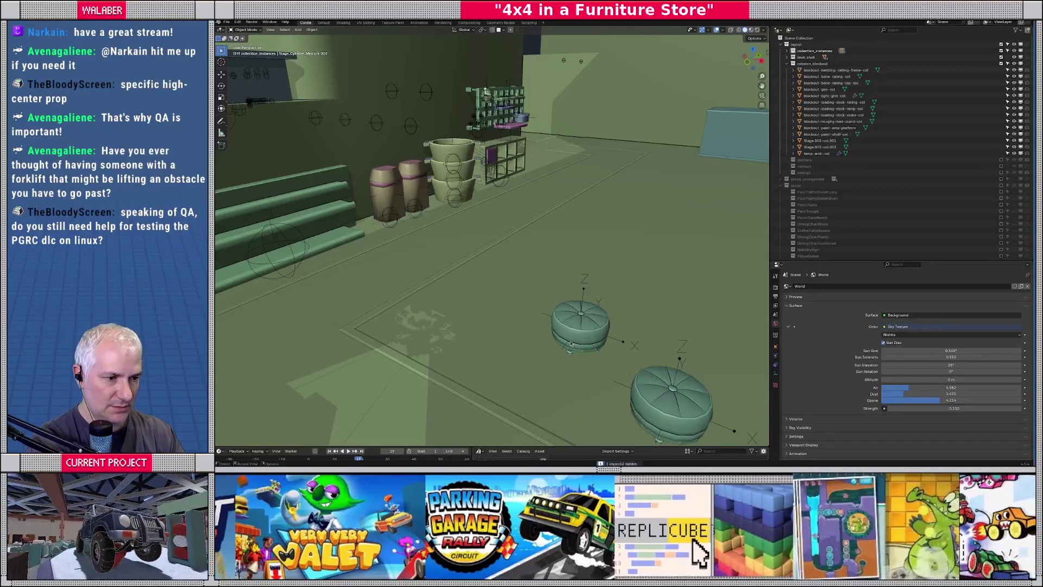
{"action": "key", "text": "alt+h"}
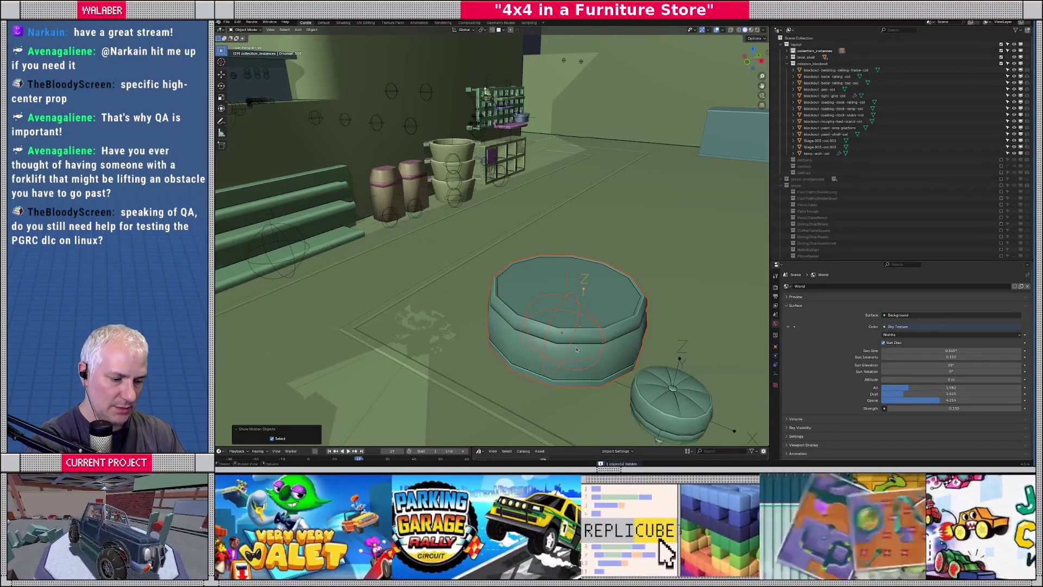
{"action": "key", "text": "g"}
{"action": "key", "text": "Escape"}
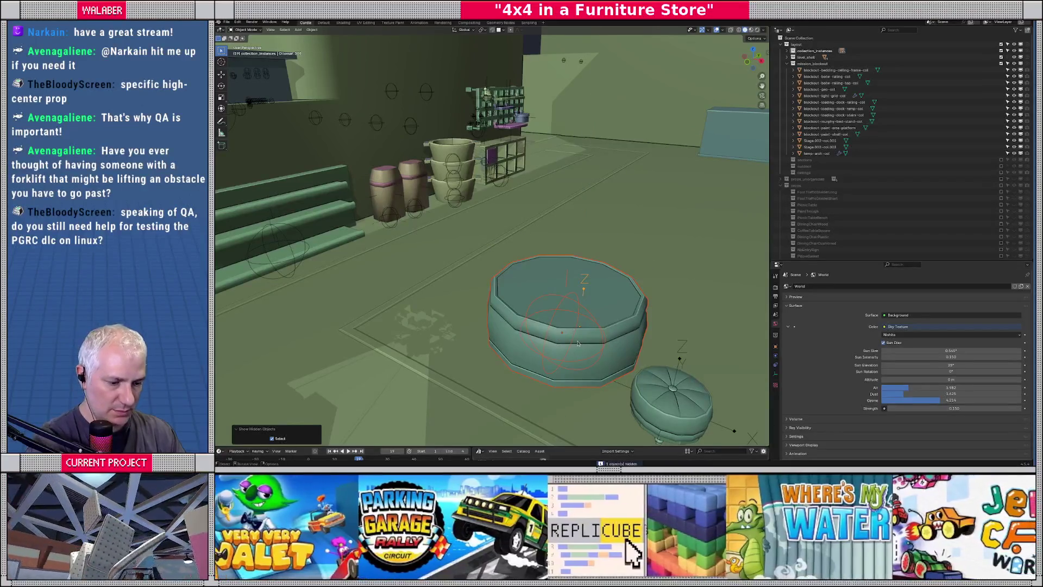
{"action": "key", "text": "h"}
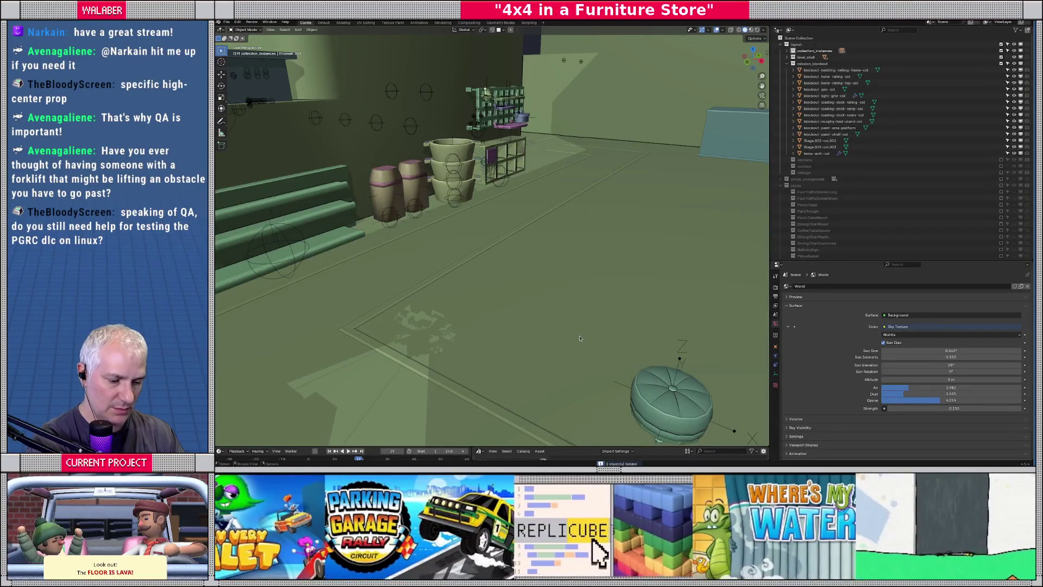
{"action": "key", "text": "alt+h"}
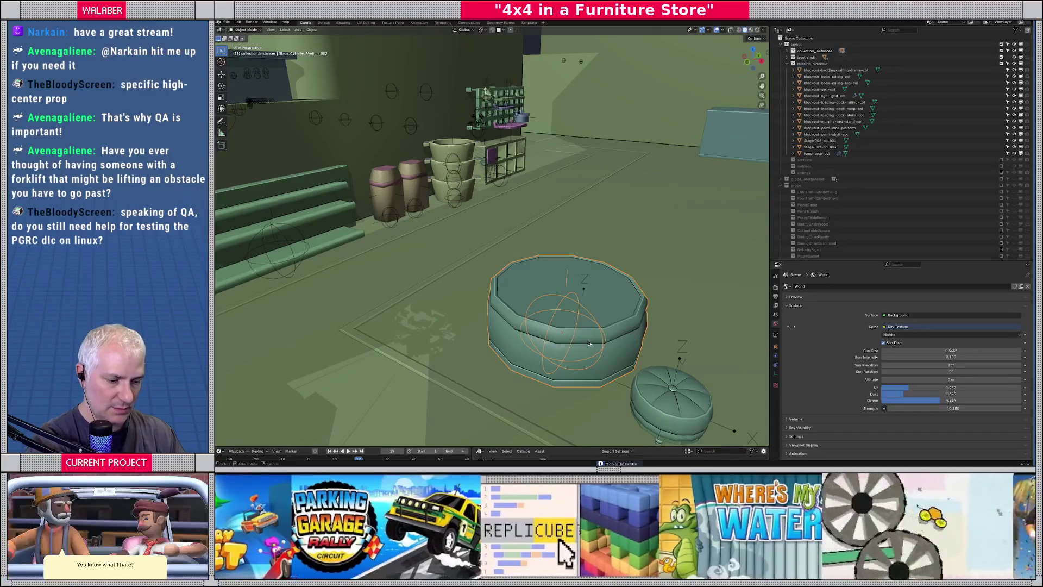
{"action": "key", "text": "h"}
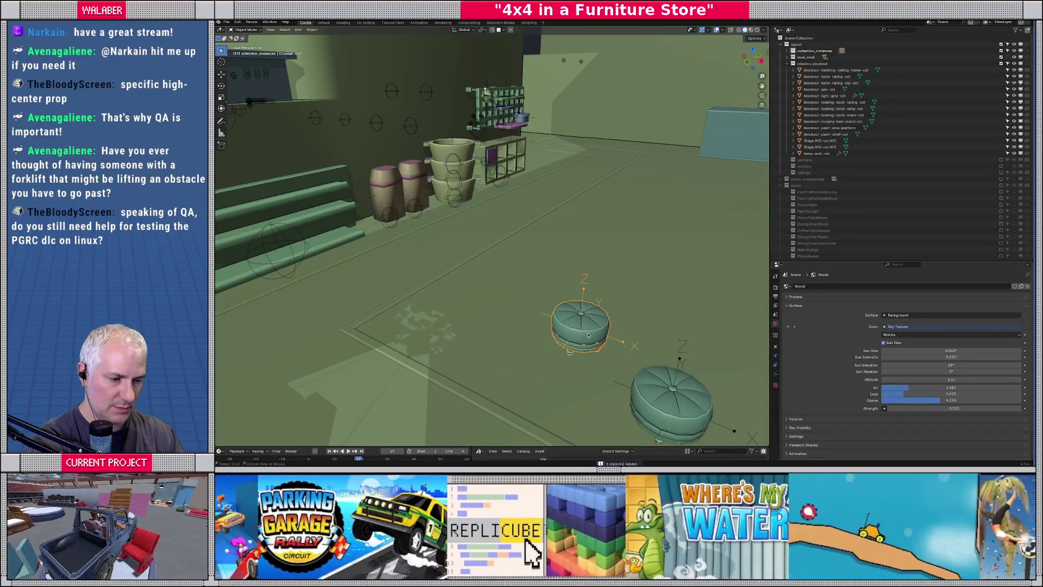
{"action": "key", "text": "alt+h"}
{"action": "key", "text": "g"}
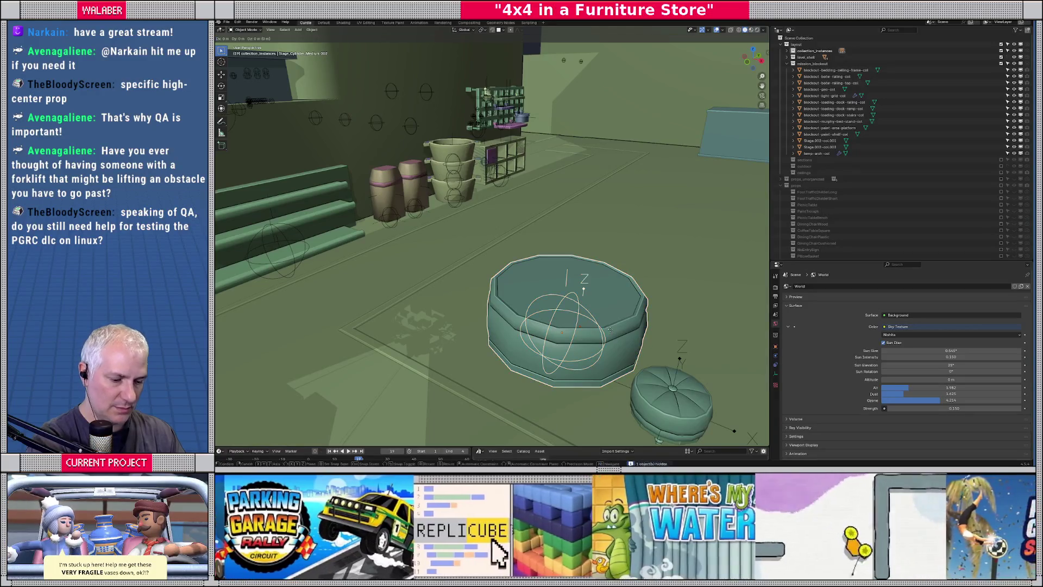
{"action": "key", "text": "Escape"}
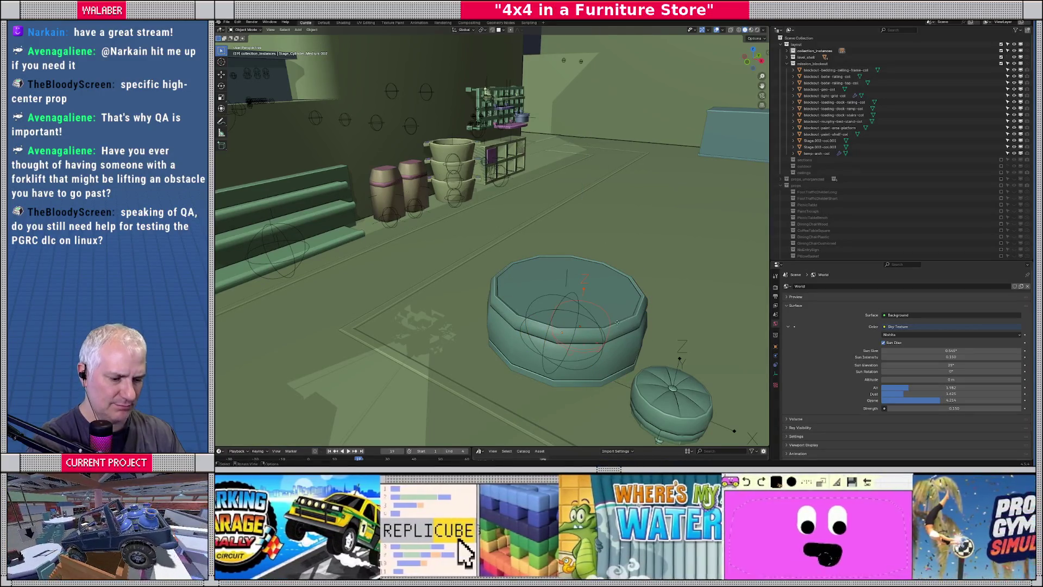
Raise the small ottoman vertically so it rests on top of the big one.
{"action": "key", "text": "g"}
{"action": "key", "text": "z"}
{"action": "left_click", "coordinate": [616, 270]}
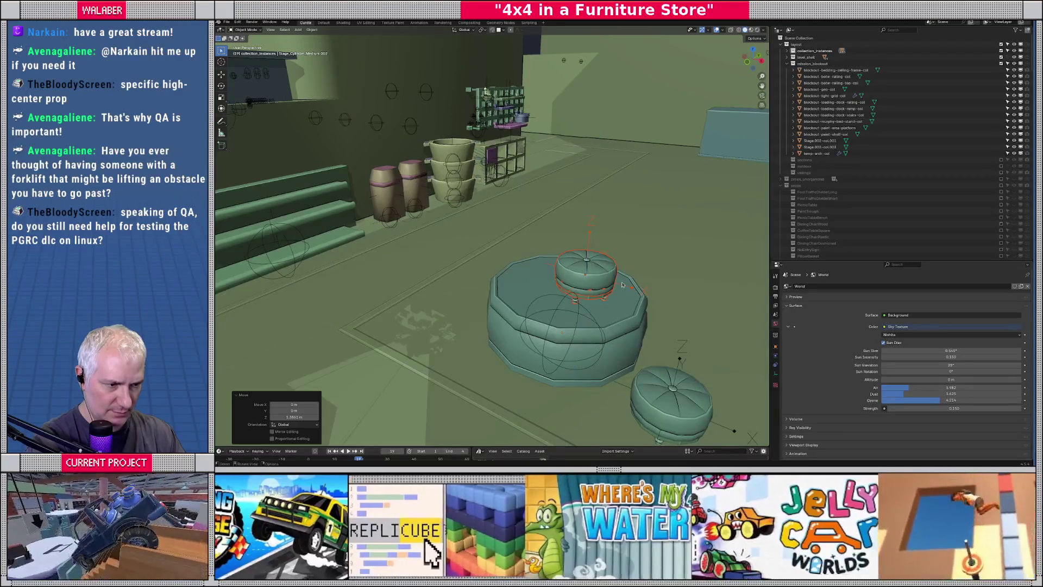
{"action": "key", "text": "KP_Decimal"}
{"action": "scroll", "coordinate": [603, 310], "scroll_direction": "down", "scroll_amount": 6}
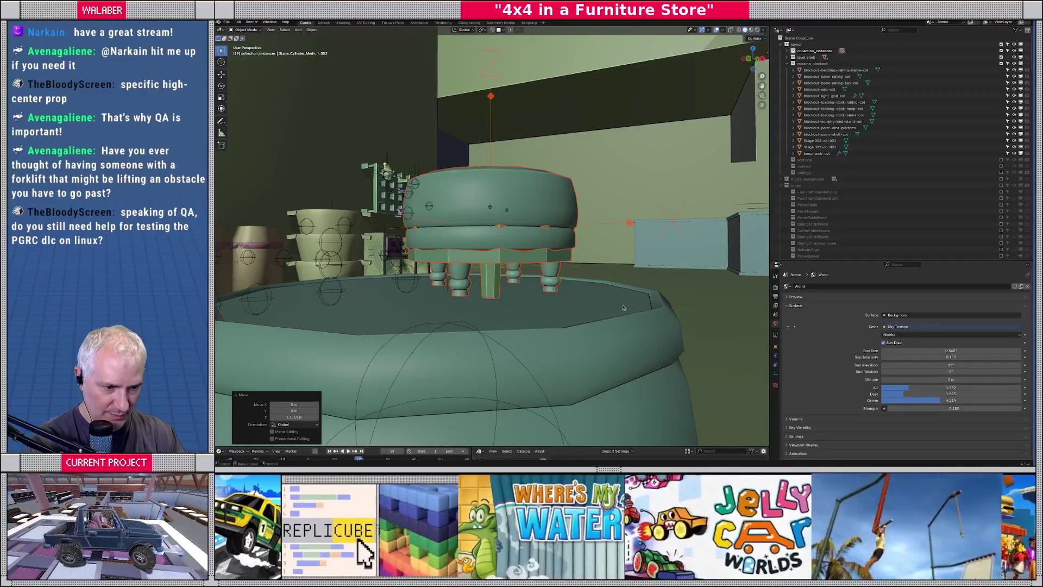
{"action": "key", "text": "g"}
{"action": "key", "text": "z"}
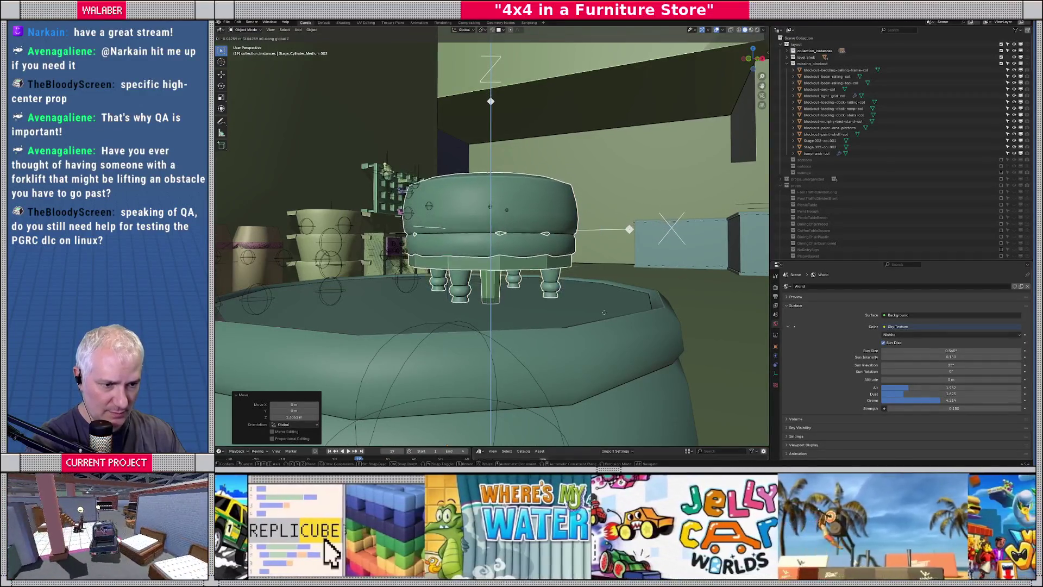
{"action": "left_click", "coordinate": [603, 310]}
{"action": "mouse_move", "coordinate": [603, 309]}
{"action": "middle_mouse_down"}
{"action": "mouse_move", "coordinate": [547, 237]}
{"action": "mouse_move", "coordinate": [557, 256]}
{"action": "mouse_move", "coordinate": [549, 246]}
{"action": "mouse_move", "coordinate": [548, 282]}
{"action": "middle_mouse_up"}
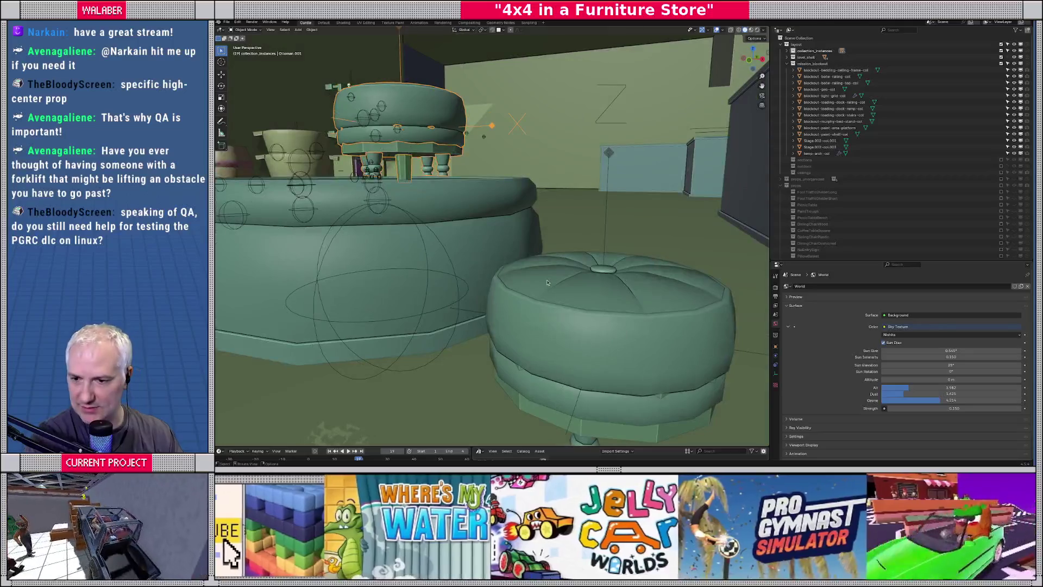
Centre the small stool on the octagonal ottoman in top view.
{"action": "key", "text": "KP_7"}
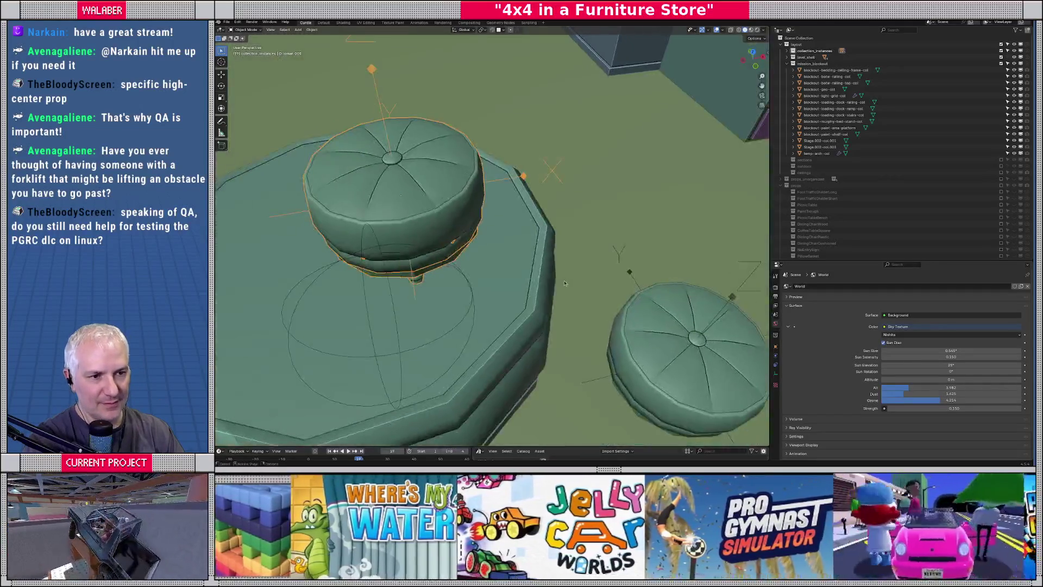
{"action": "middle_click_drag", "start_coordinate": [530, 270], "coordinate": [545, 280], "text": "shift"}
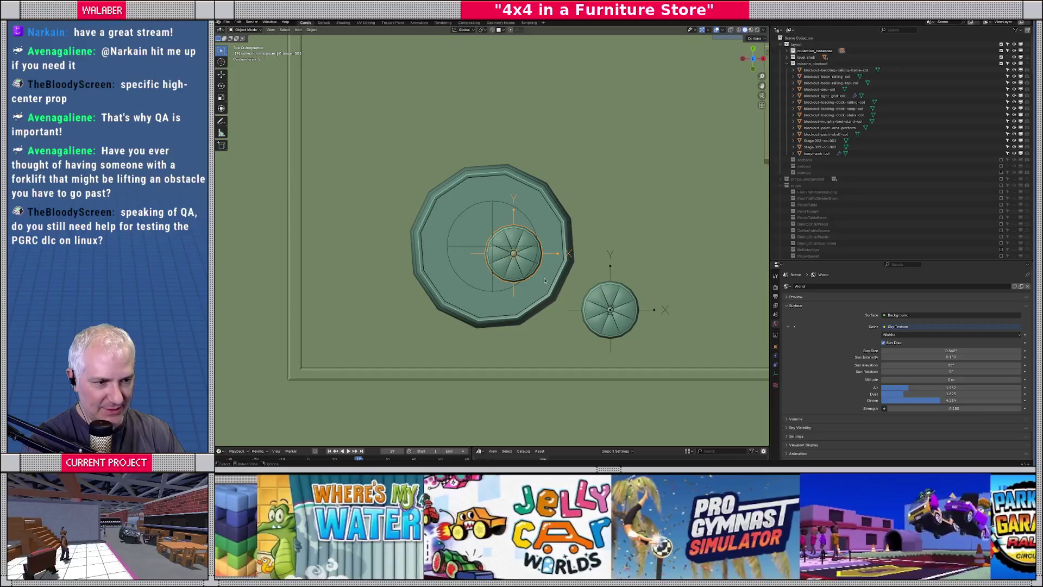
{"action": "key", "text": "g"}
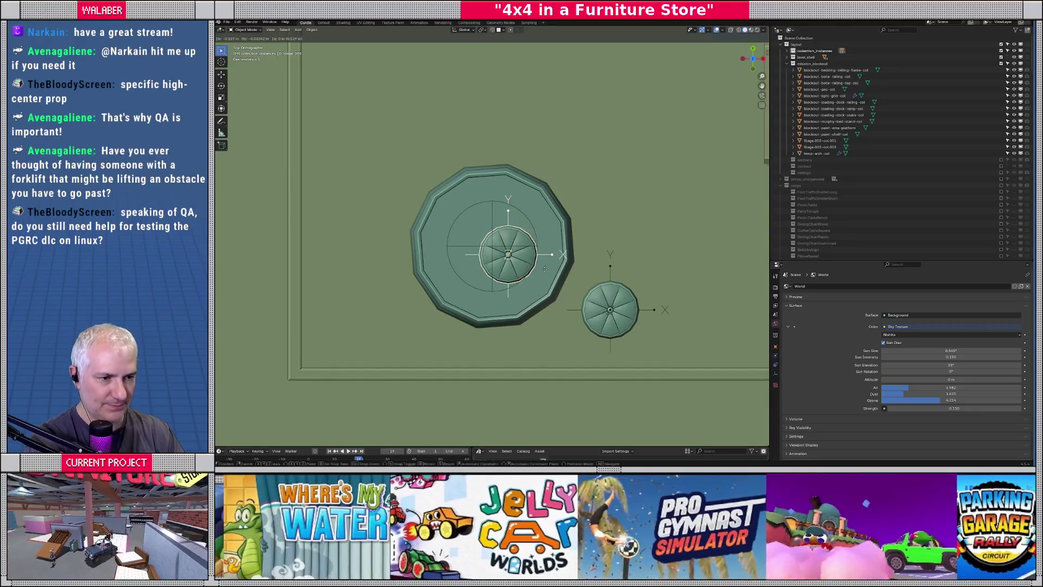
{"action": "left_click", "coordinate": [535, 267]}
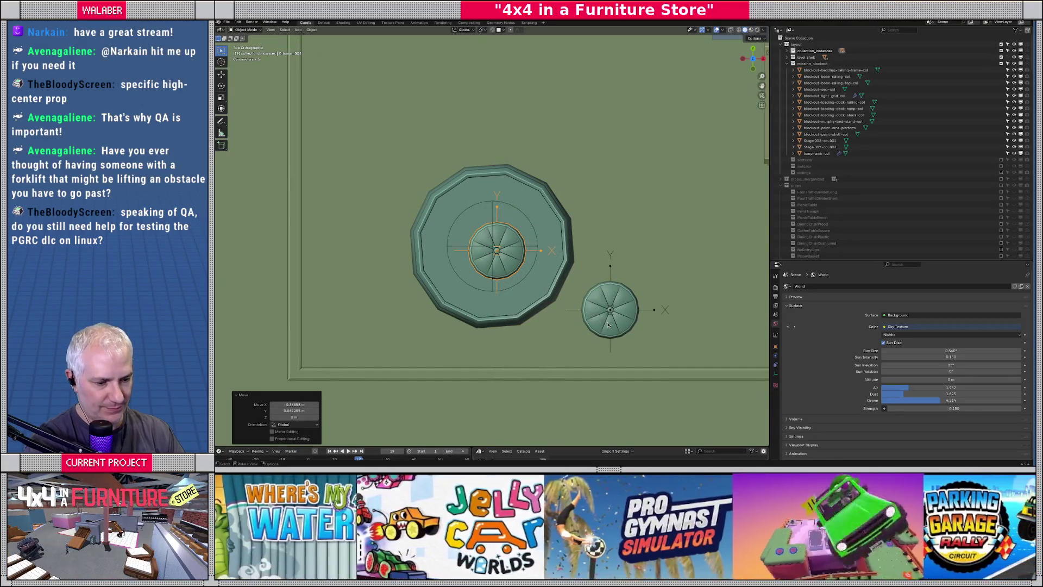
{"action": "left_click", "coordinate": [607, 325]}
{"action": "key", "text": "g"}
{"action": "left_click", "coordinate": [600, 324]}
Move the ottoman group left and review it near the bunk bed.
{"action": "left_click", "coordinate": [538, 309], "text": "shift"}
{"action": "key", "text": "g"}
{"action": "left_click", "coordinate": [478, 296]}
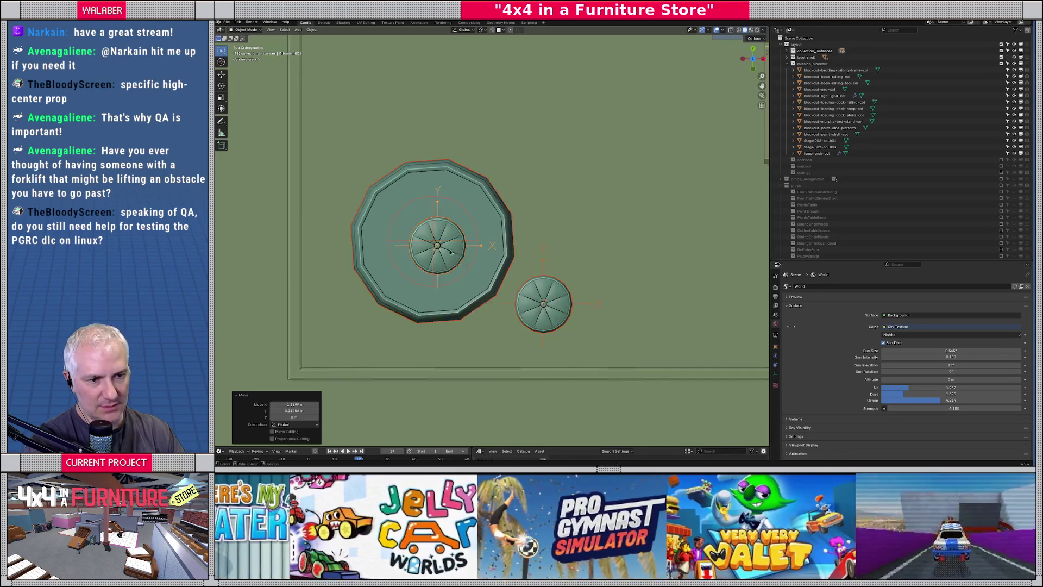
{"action": "scroll", "coordinate": [586, 316], "scroll_direction": "down", "scroll_amount": 5}
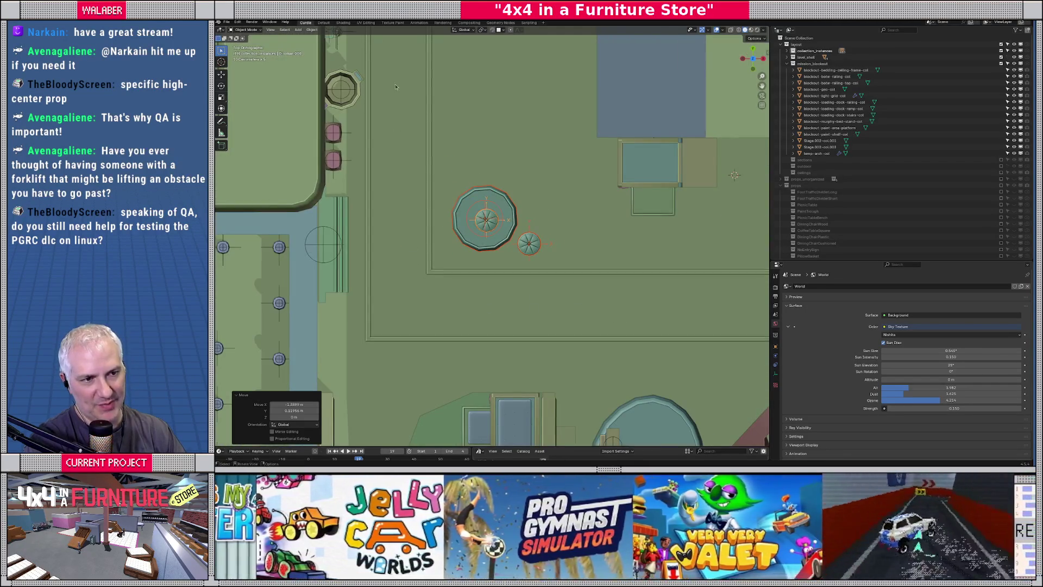
{"action": "mouse_move", "coordinate": [456, 329]}
{"action": "middle_mouse_down"}
{"action": "mouse_move", "coordinate": [531, 249]}
{"action": "mouse_move", "coordinate": [497, 293]}
{"action": "mouse_move", "coordinate": [587, 258]}
{"action": "middle_mouse_up"}
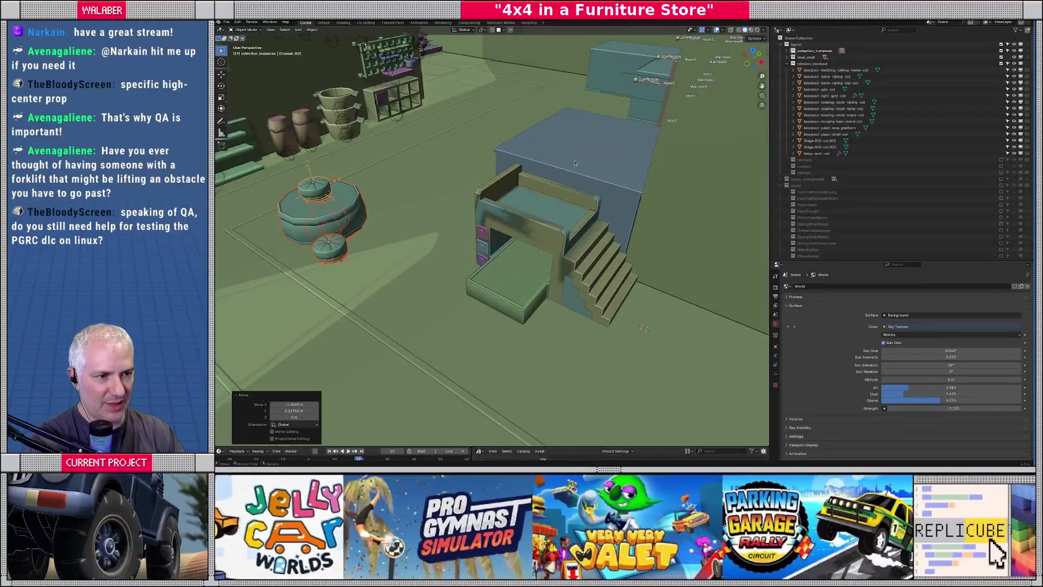
{"action": "middle_click_drag", "start_coordinate": [590, 215], "coordinate": [623, 298]}
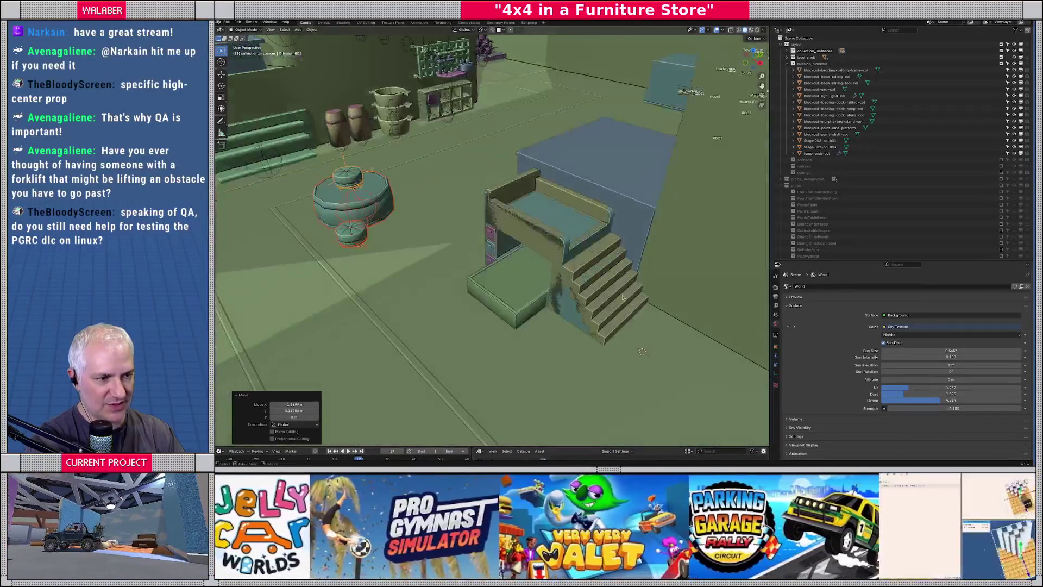
In top view, move the mattress, turn it 90° and slide it into the bed frame.
{"action": "key", "text": "KP_7"}
{"action": "scroll", "coordinate": [551, 223], "scroll_direction": "up", "scroll_amount": 3}
{"action": "middle_click_drag", "start_coordinate": [551, 223], "coordinate": [489, 163], "text": "shift"}
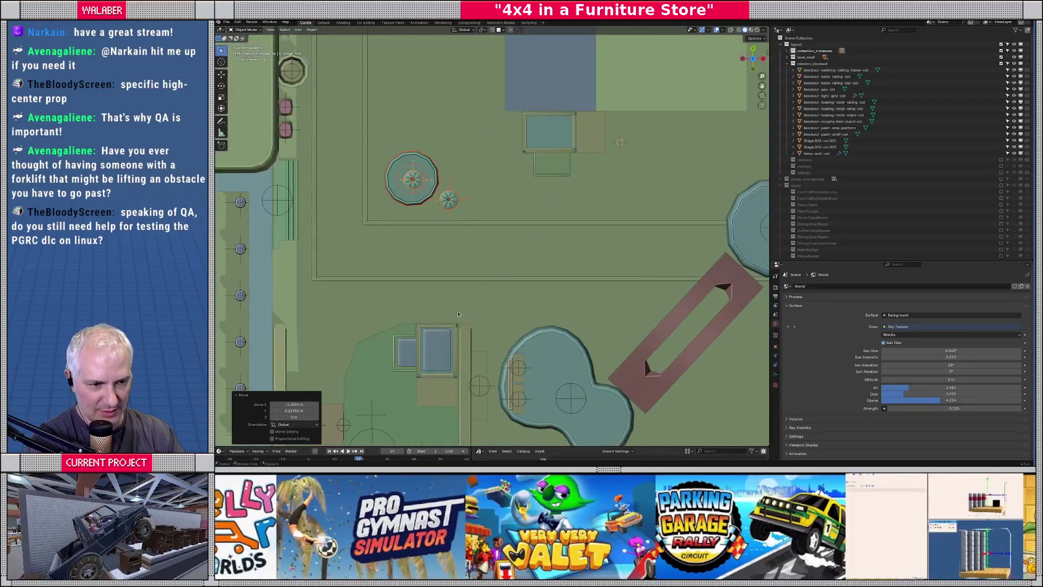
{"action": "left_click", "coordinate": [438, 346]}
{"action": "key", "text": "g"}
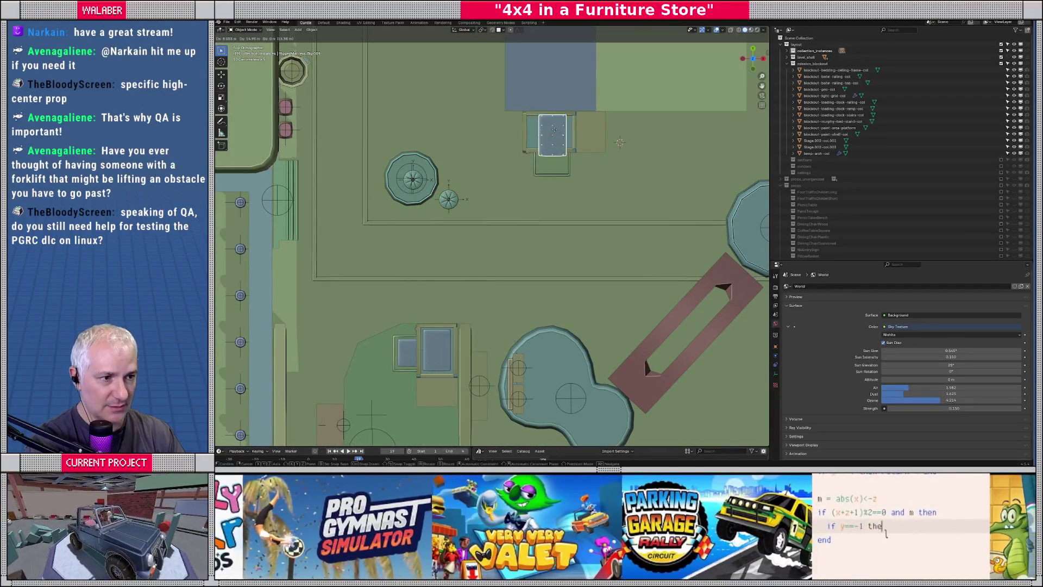
{"action": "left_click", "coordinate": [554, 130]}
{"action": "type", "text": "r90"}
{"action": "key", "text": "Return"}
{"action": "key", "text": "KP_Decimal"}
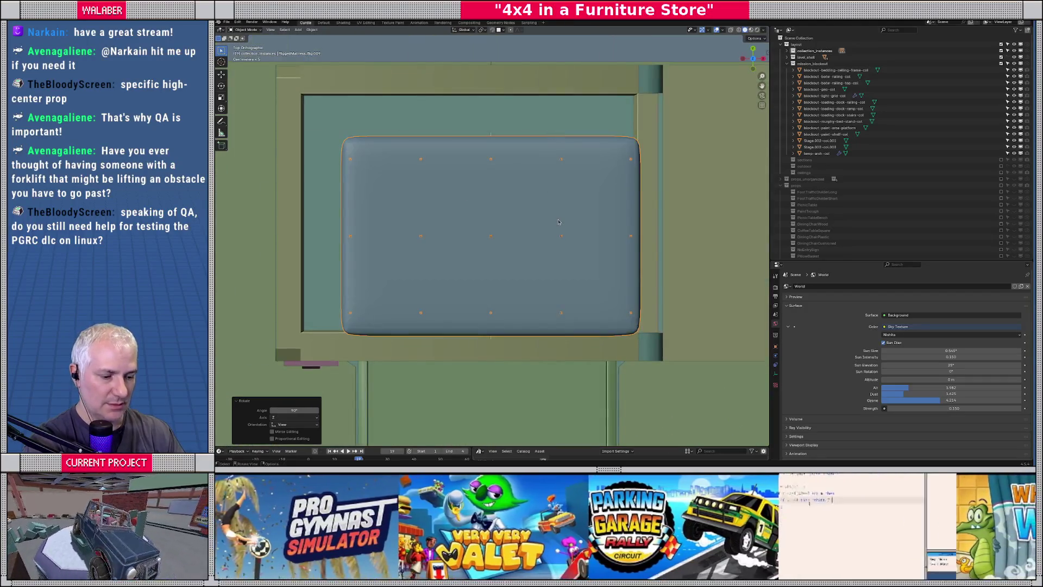
{"action": "key", "text": "g"}
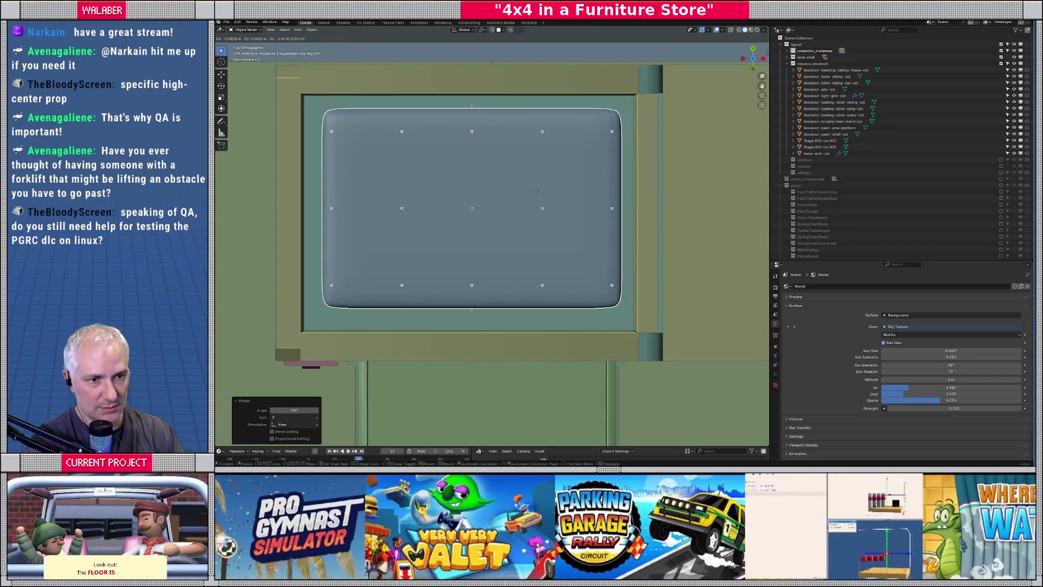
{"action": "left_click", "coordinate": [538, 191]}
Drop the mattress 1.5 m straight down along Z.
{"action": "scroll", "coordinate": [549, 246], "scroll_direction": "down", "scroll_amount": 7}
{"action": "middle_click_drag", "start_coordinate": [549, 245], "coordinate": [523, 238]}
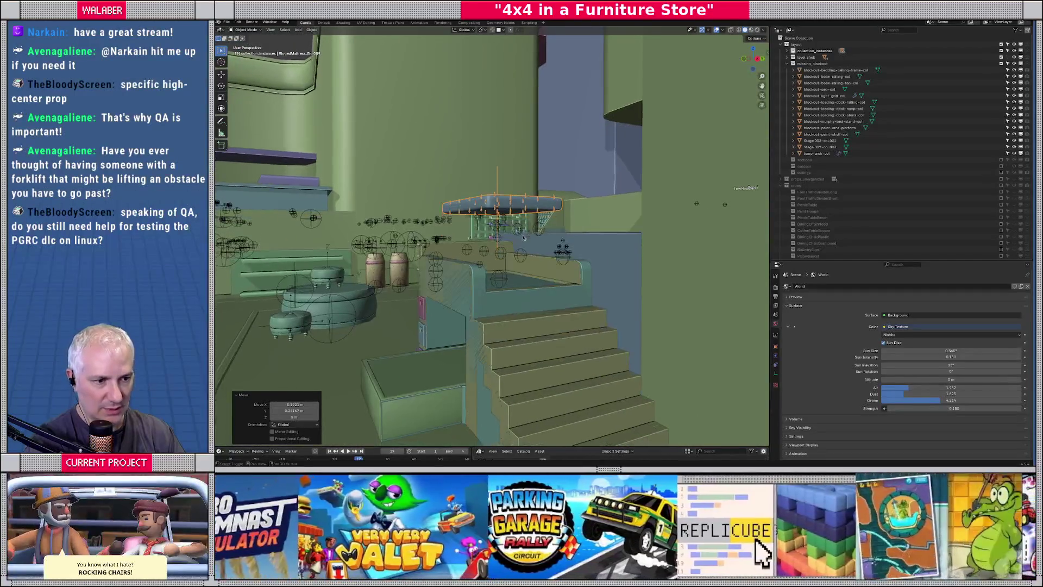
{"action": "key", "text": "g"}
{"action": "key", "text": "z"}
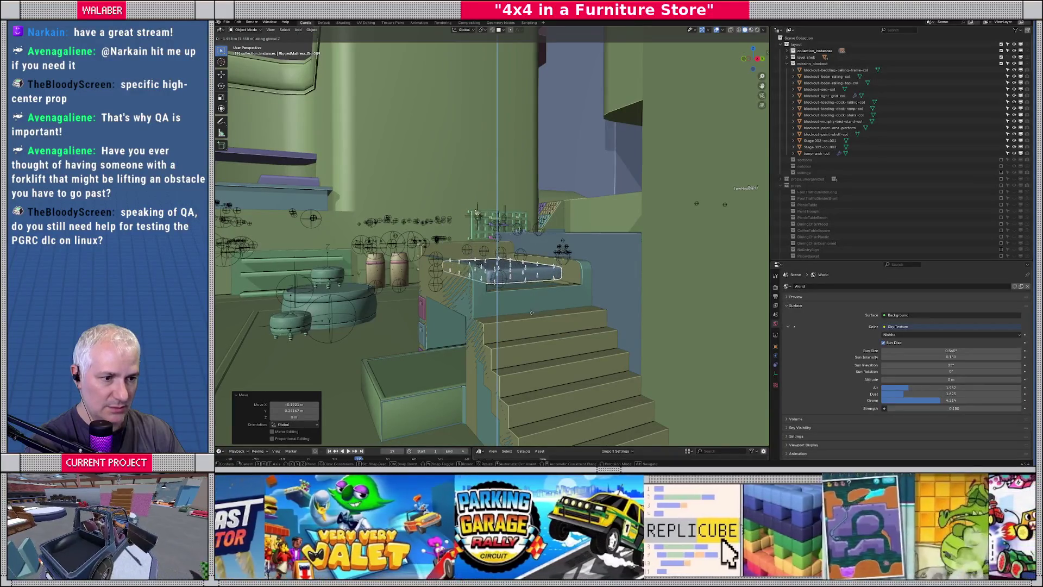
{"action": "type", "text": "-1.5"}
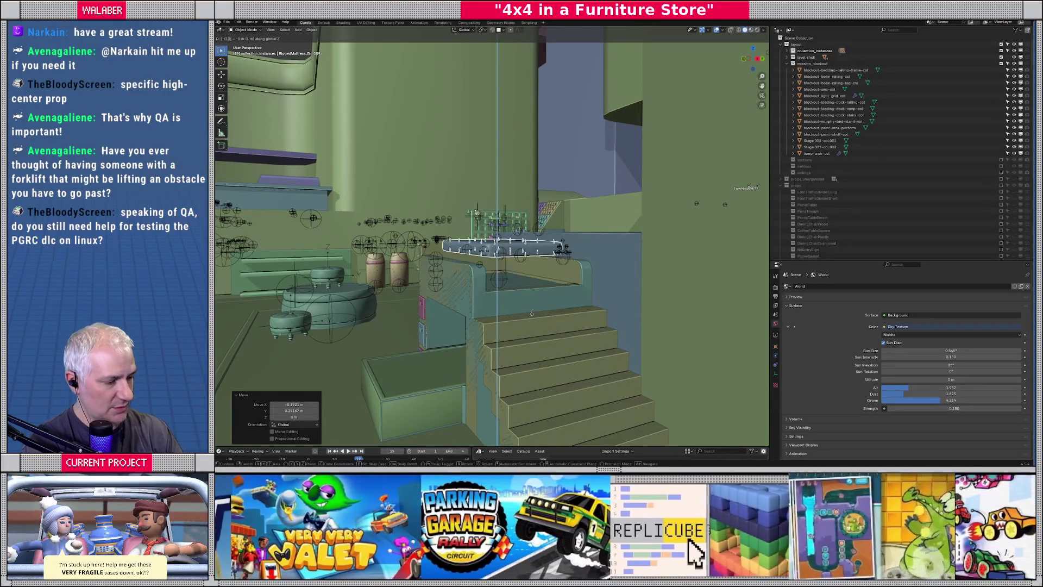
{"action": "key", "text": "Return"}
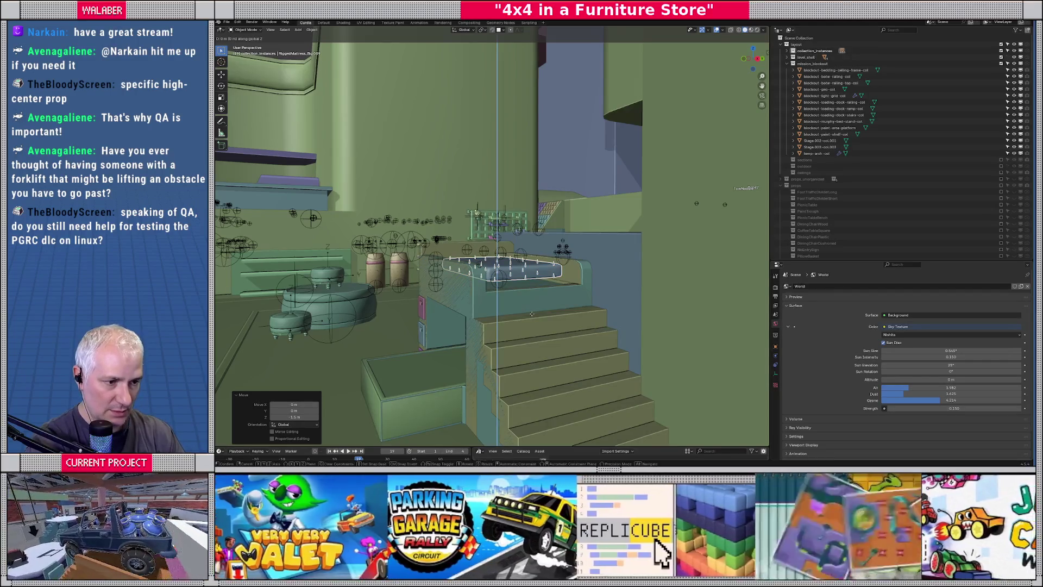
{"action": "left_click", "coordinate": [534, 336]}
{"action": "key", "text": "KP_Decimal"}
{"action": "mouse_move", "coordinate": [535, 357]}
{"action": "middle_mouse_down"}
{"action": "mouse_move", "coordinate": [521, 325]}
{"action": "mouse_move", "coordinate": [559, 296]}
{"action": "middle_mouse_up"}
Lower the mattress further on the frame and rotate it 90° about Z.
{"action": "key", "text": "g"}
{"action": "key", "text": "z"}
{"action": "left_click", "coordinate": [564, 293]}
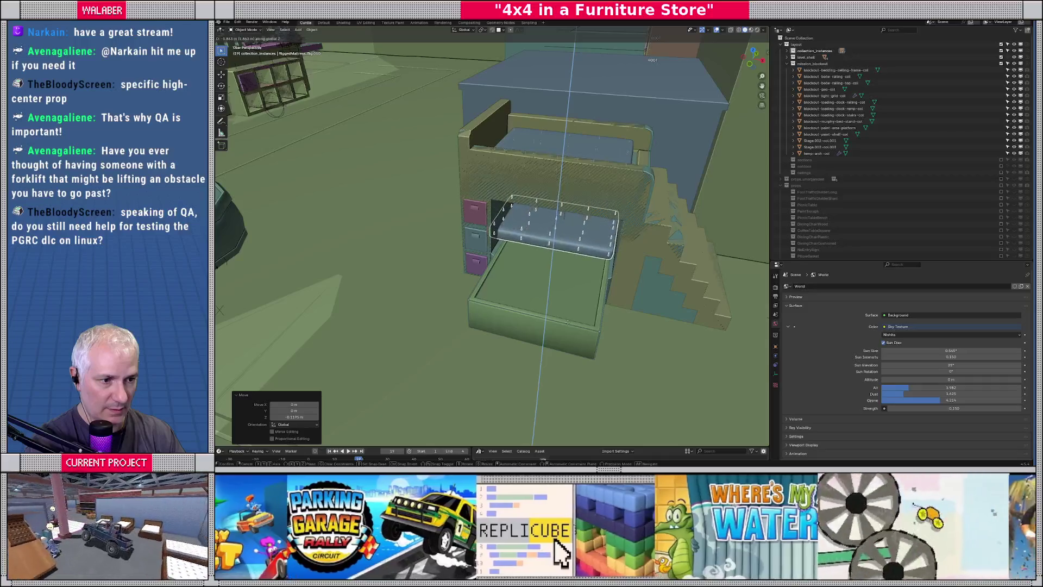
{"action": "key", "text": "r"}
{"action": "key", "text": "z"}
{"action": "key", "text": "9"}
{"action": "key", "text": "0"}
{"action": "key", "text": "Return"}
From top view, slide the mattress into the pull-out bed's lower frame.
{"action": "key", "text": "KP_7"}
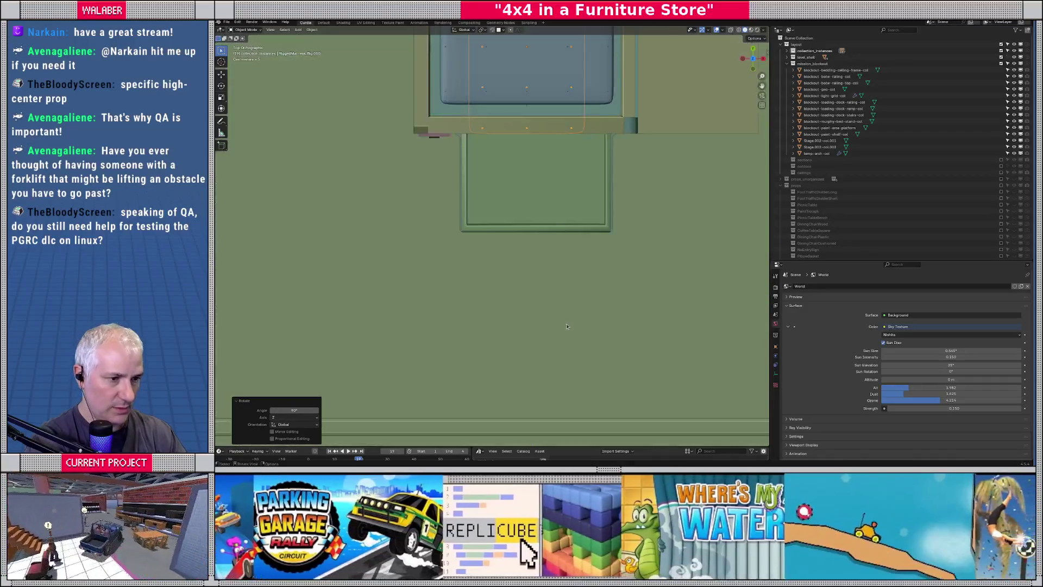
{"action": "key", "text": "g"}
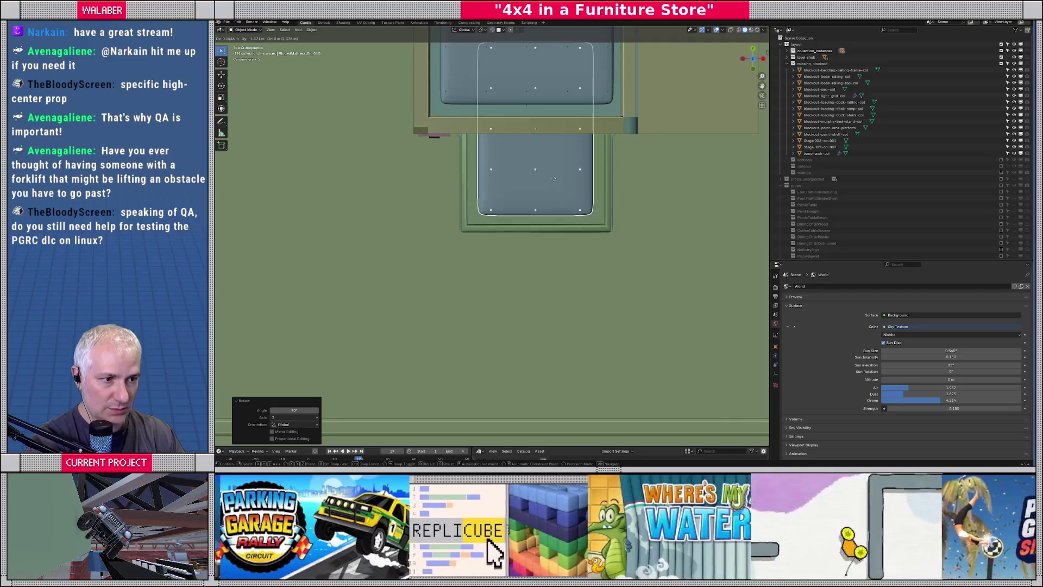
{"action": "left_click", "coordinate": [548, 202]}
{"action": "mouse_move", "coordinate": [547, 202]}
{"action": "middle_mouse_down"}
{"action": "mouse_move", "coordinate": [557, 257]}
{"action": "mouse_move", "coordinate": [492, 250]}
{"action": "middle_mouse_up"}
{"action": "scroll", "coordinate": [557, 256], "scroll_direction": "up", "scroll_amount": 3}
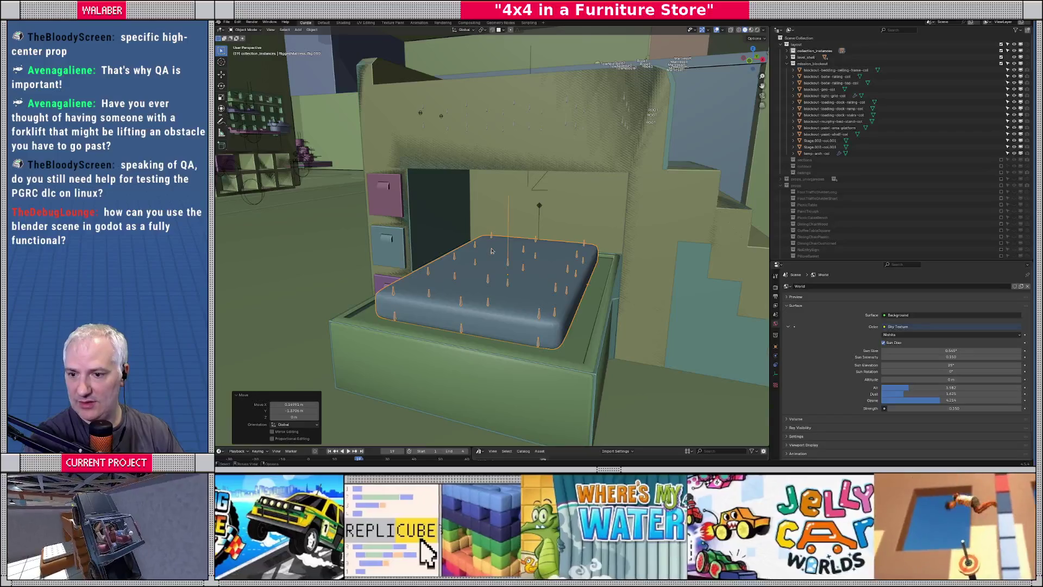
{"action": "mouse_move", "coordinate": [508, 268]}
{"action": "middle_mouse_down"}
{"action": "mouse_move", "coordinate": [500, 266]}
{"action": "mouse_move", "coordinate": [543, 293]}
{"action": "middle_mouse_up"}
Nudge the mattress vertically to its final height on the bed.
{"action": "key", "text": "g"}
{"action": "key", "text": "z"}
{"action": "left_click", "coordinate": [513, 270]}
{"action": "scroll", "coordinate": [538, 287], "scroll_direction": "down", "scroll_amount": 5}
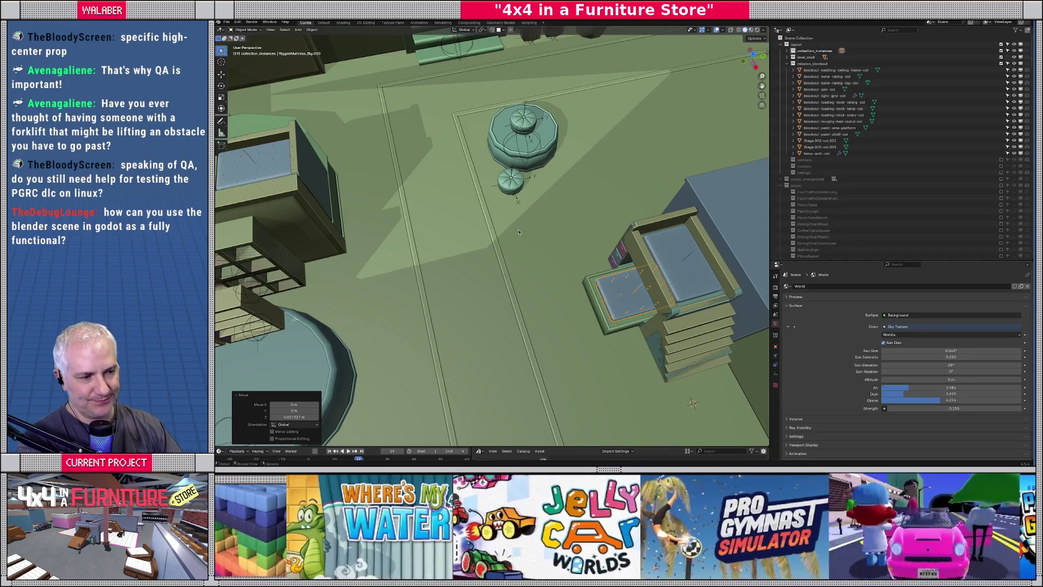
{"action": "scroll", "coordinate": [518, 232], "scroll_direction": "down", "scroll_amount": 6}
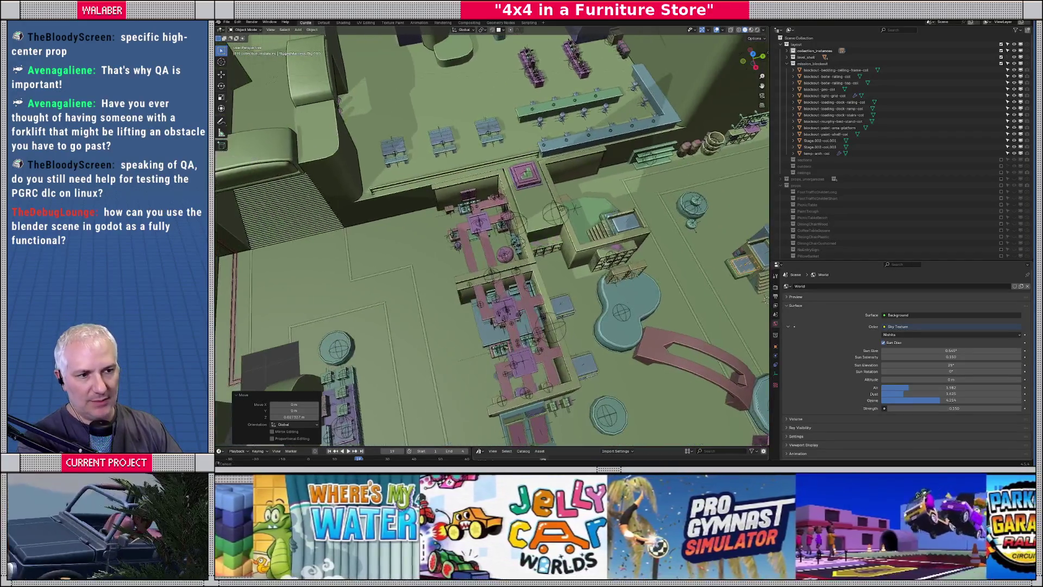
Move the view out over the store floor, then collapse and exclude the layout collection.
{"action": "mouse_move", "coordinate": [518, 232]}
{"action": "middle_mouse_down"}
{"action": "mouse_move", "coordinate": [498, 279]}
{"action": "mouse_move", "coordinate": [568, 247]}
{"action": "middle_mouse_up"}
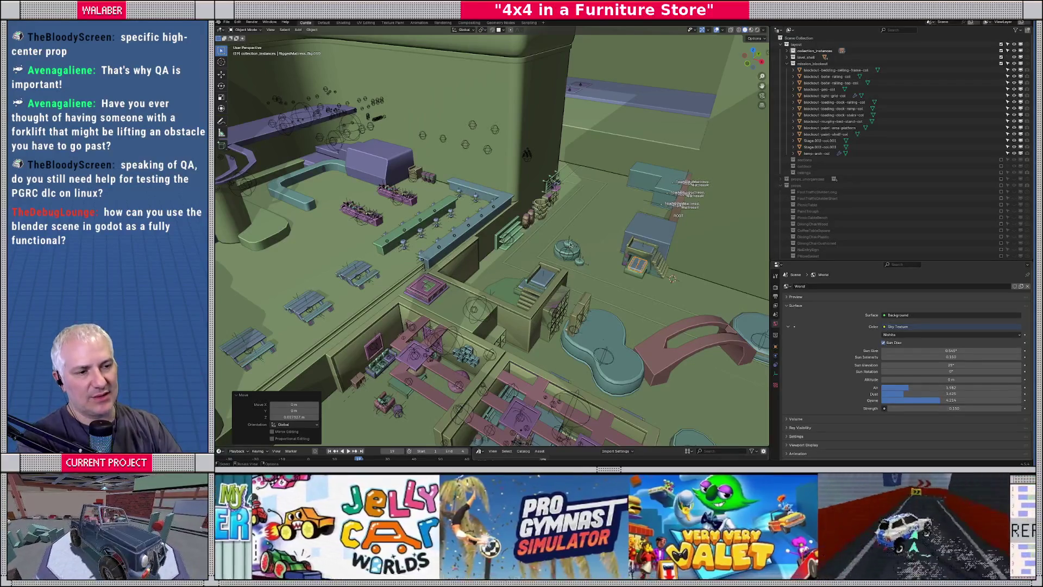
{"action": "middle_click_drag", "start_coordinate": [508, 237], "coordinate": [432, 199], "text": "shift"}
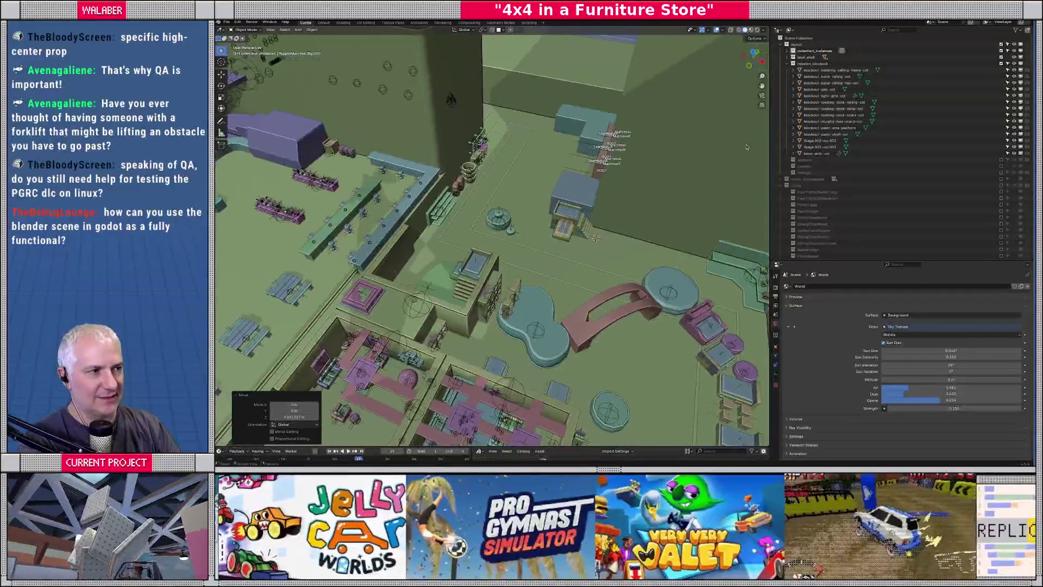
{"action": "left_click", "coordinate": [781, 45]}
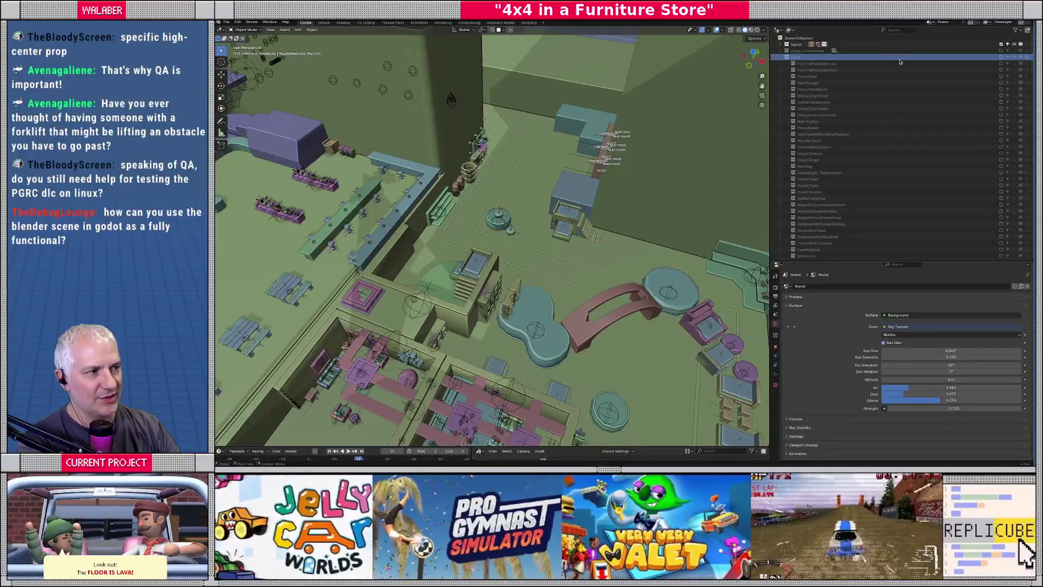
{"action": "left_click", "coordinate": [1001, 51]}
Exclude props_unbranded, then select PullOutBed_Case and toggle it in and out of Local View.
{"action": "left_click", "coordinate": [1000, 44]}
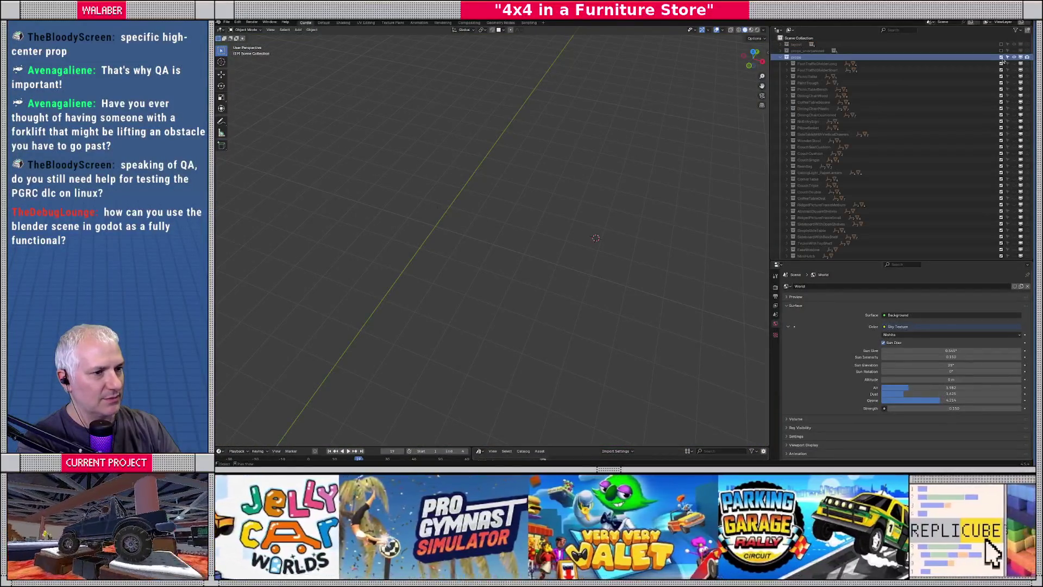
{"action": "key", "text": "KP_Decimal"}
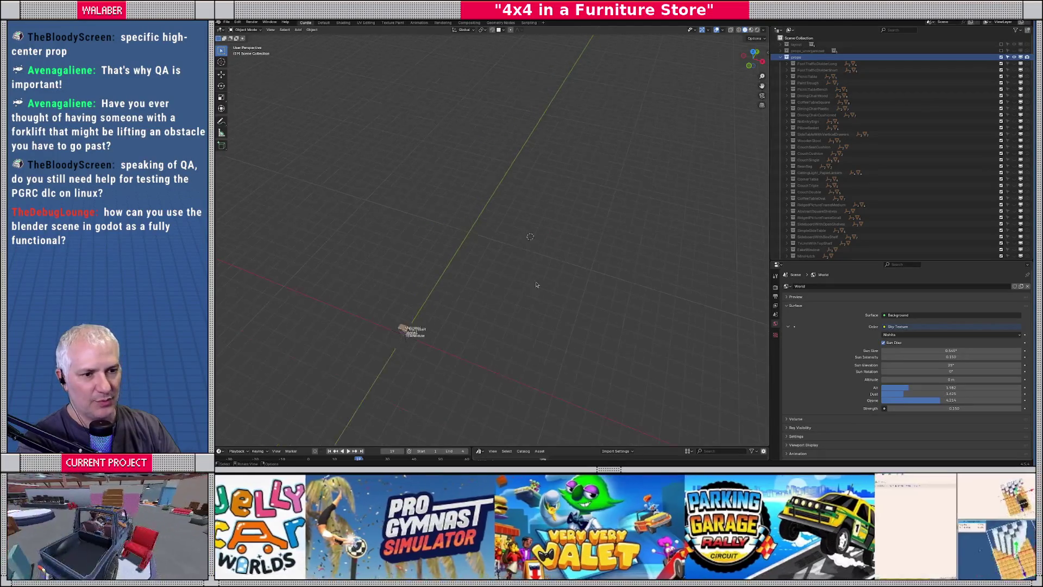
{"action": "left_click", "coordinate": [466, 276]}
{"action": "key", "text": "KP_Divide"}
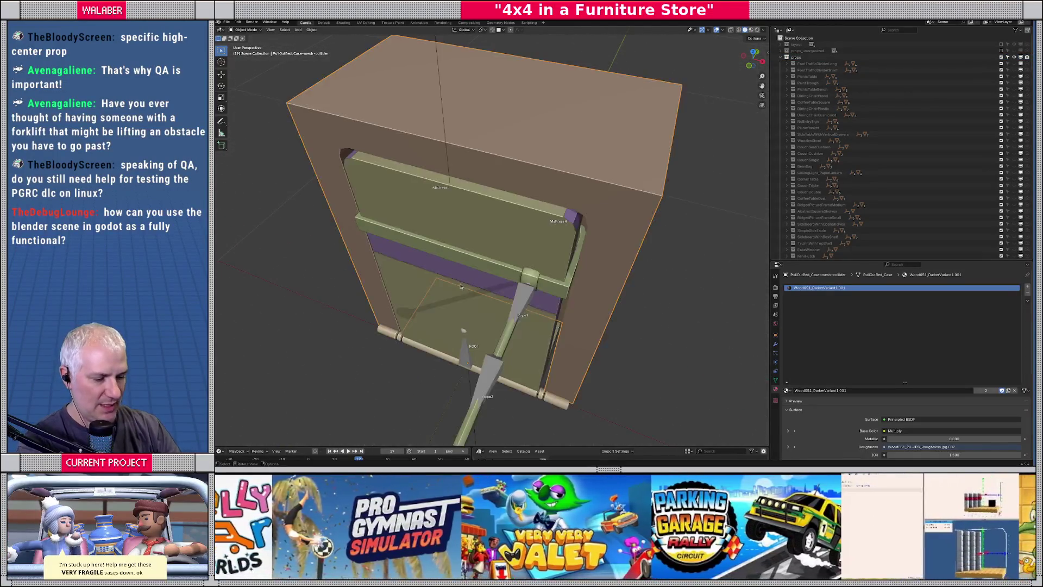
{"action": "key", "text": "KP_Divide"}
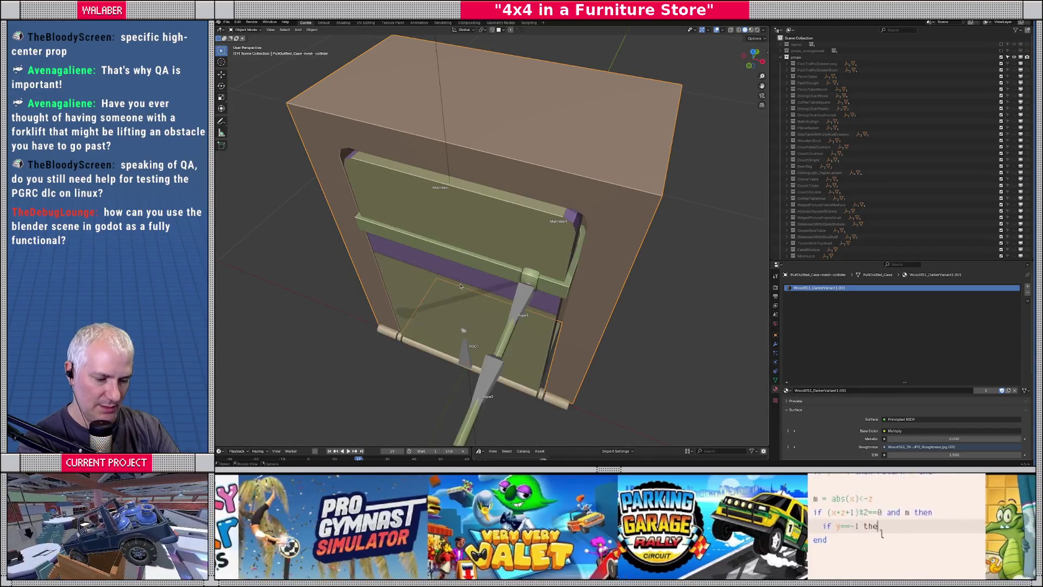
Toggle the props collection visibility, orbit the bed case, and select the WoodenStool collection.
{"action": "left_click", "coordinate": [1013, 58]}
{"action": "left_click", "coordinate": [1013, 57]}
{"action": "scroll", "coordinate": [597, 244], "scroll_direction": "down", "scroll_amount": 5}
{"action": "mouse_move", "coordinate": [597, 244]}
{"action": "middle_mouse_down"}
{"action": "mouse_move", "coordinate": [765, 253]}
{"action": "mouse_move", "coordinate": [597, 206]}
{"action": "middle_mouse_up"}
{"action": "scroll", "coordinate": [765, 252], "scroll_direction": "up", "scroll_amount": 5}
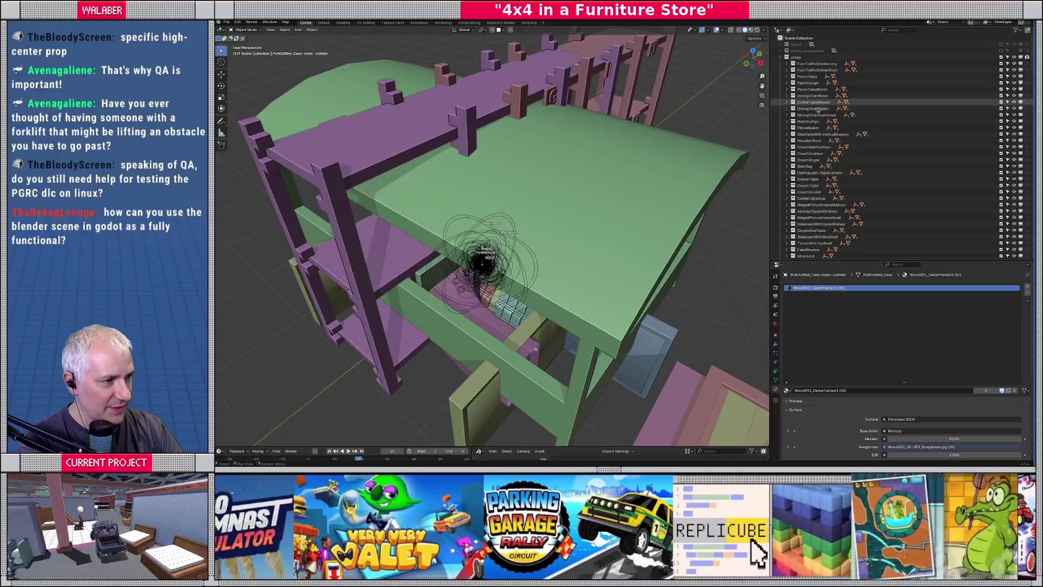
{"action": "left_click", "coordinate": [815, 141]}
{"action": "right_click", "coordinate": [815, 140]}
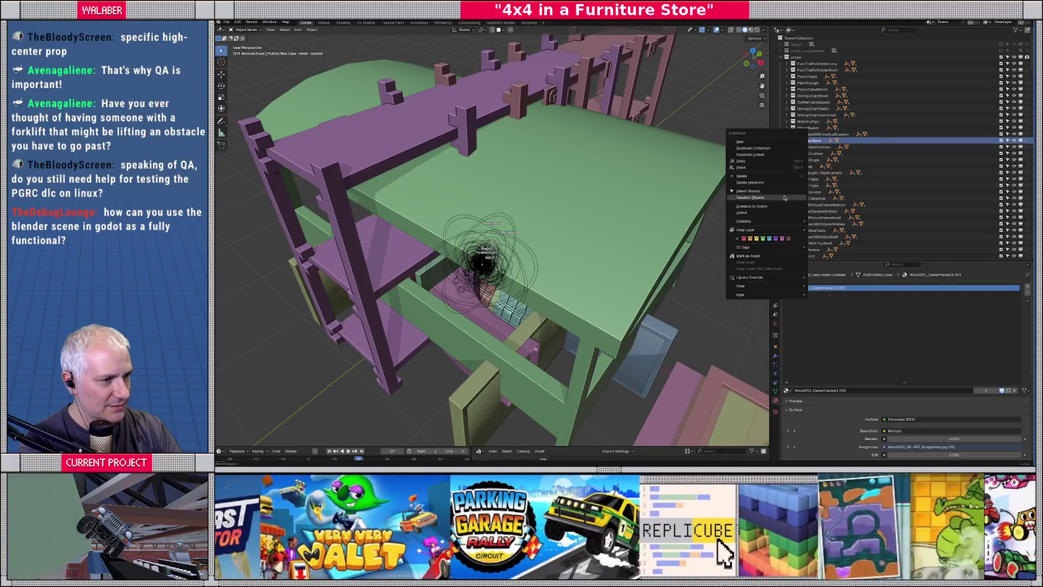
Show only the WoodenStool collection, then search 'ottoman' in the Outliner and select Ottoman.
{"action": "right_click", "coordinate": [817, 141]}
{"action": "mouse_move", "coordinate": [791, 221]}
{"action": "left_click", "coordinate": [837, 224]}
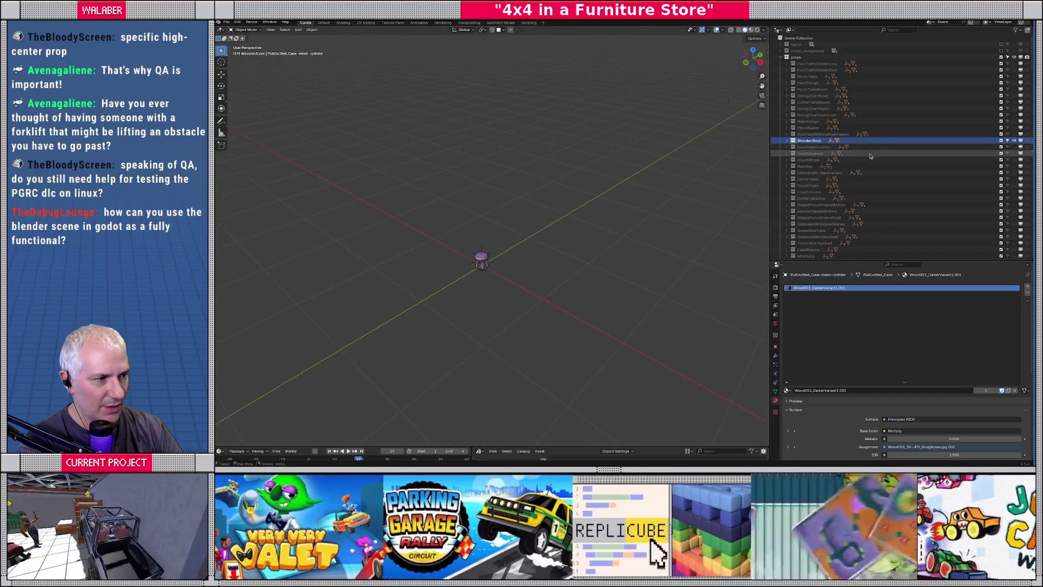
{"action": "left_click", "coordinate": [905, 31]}
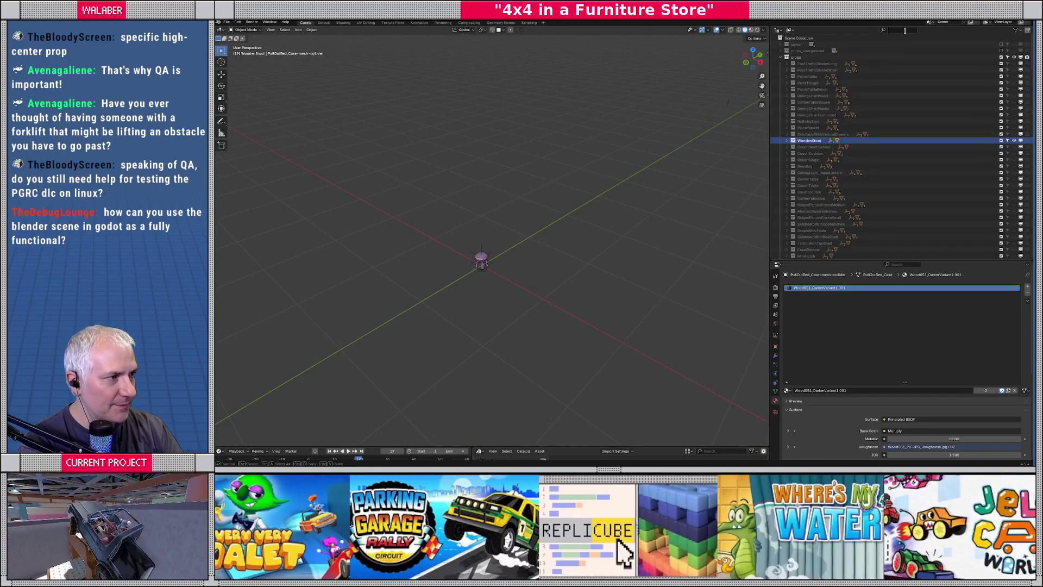
{"action": "type", "text": "ott"}
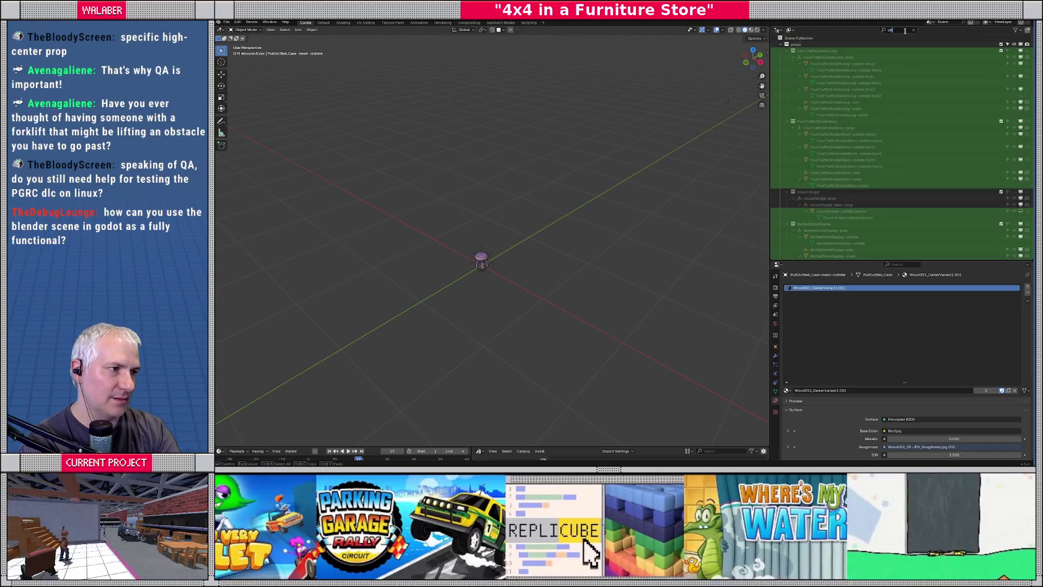
{"action": "type", "text": "oman"}
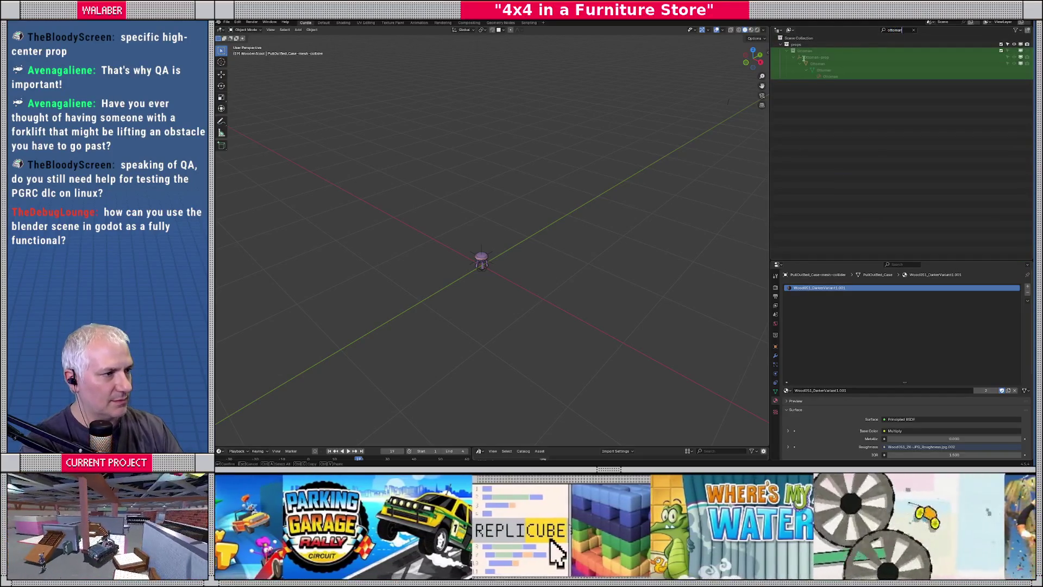
{"action": "left_click", "coordinate": [812, 53]}
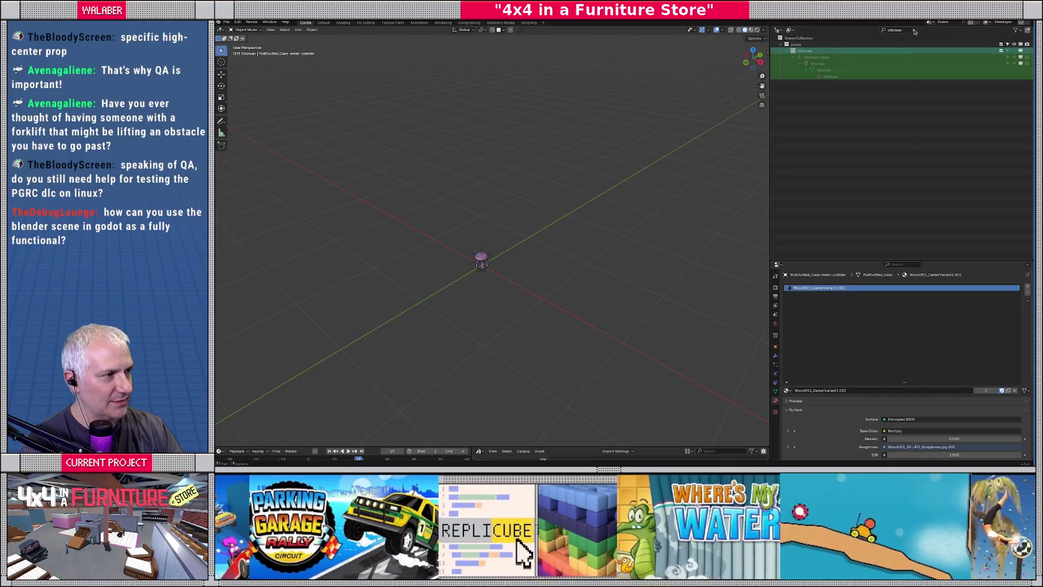
{"action": "left_click", "coordinate": [914, 31]}
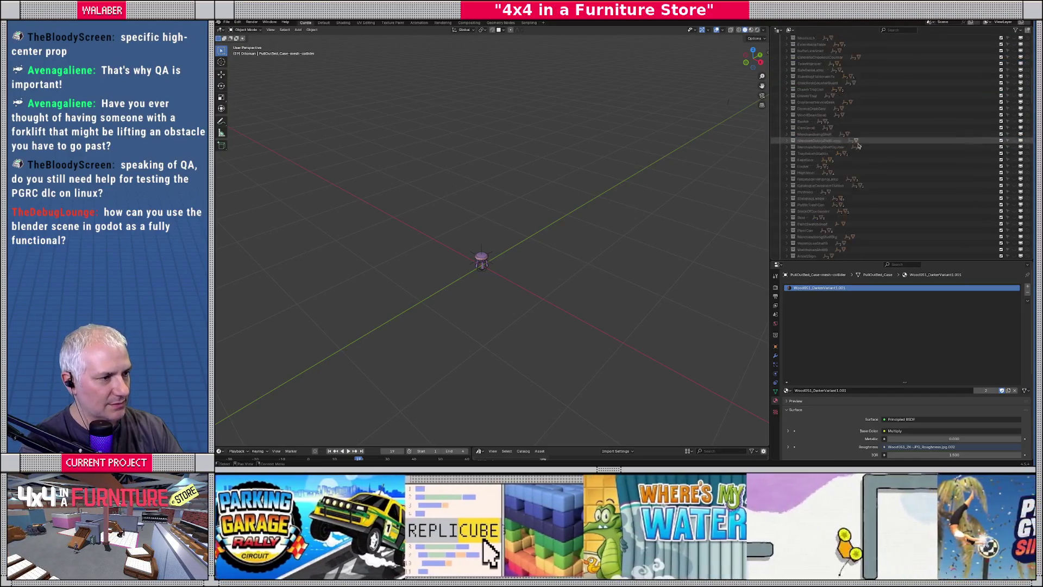
Collapse the PullOutBed hierarchy and show only the Ottoman in the viewport.
{"action": "scroll", "coordinate": [858, 145], "scroll_direction": "down", "scroll_amount": 10}
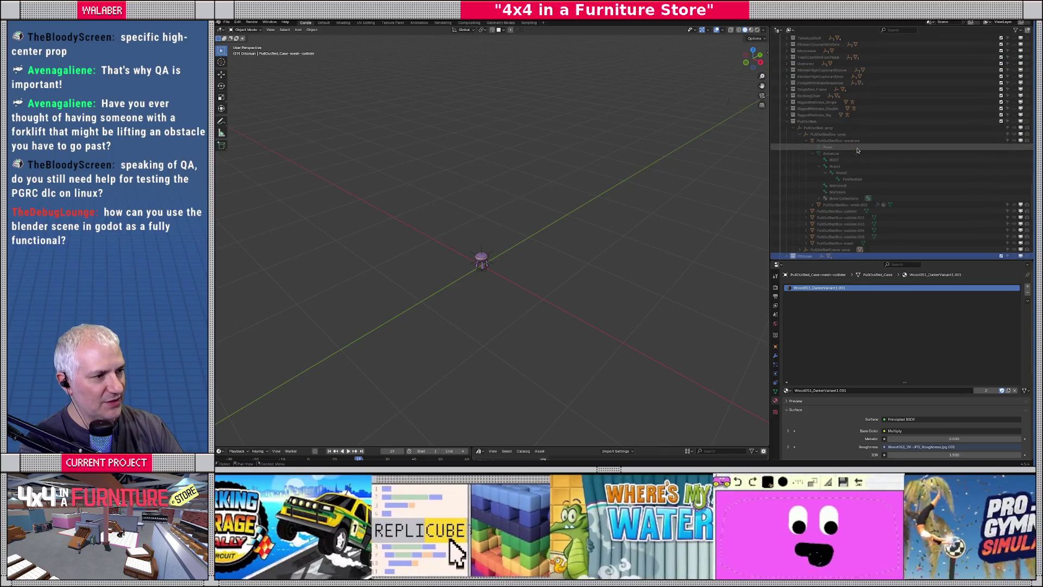
{"action": "left_click", "coordinate": [795, 129]}
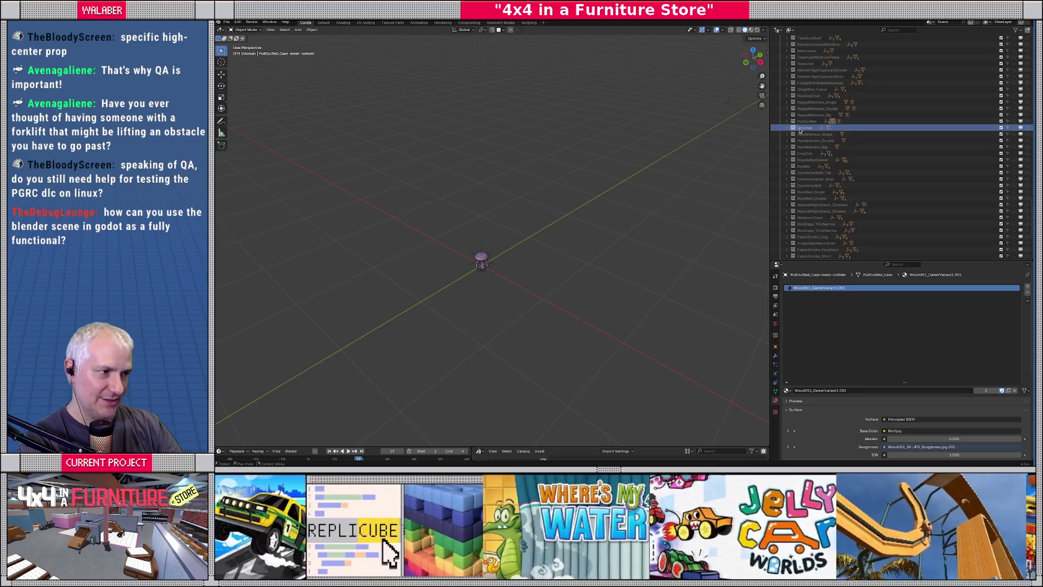
{"action": "right_click", "coordinate": [800, 131]}
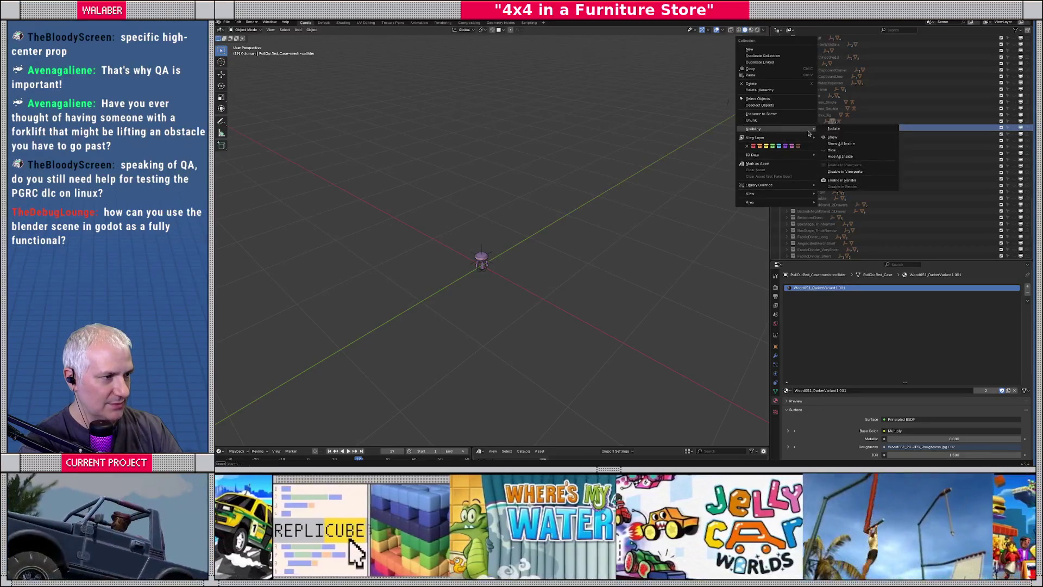
{"action": "left_click", "coordinate": [833, 128]}
{"action": "right_click", "coordinate": [797, 128]}
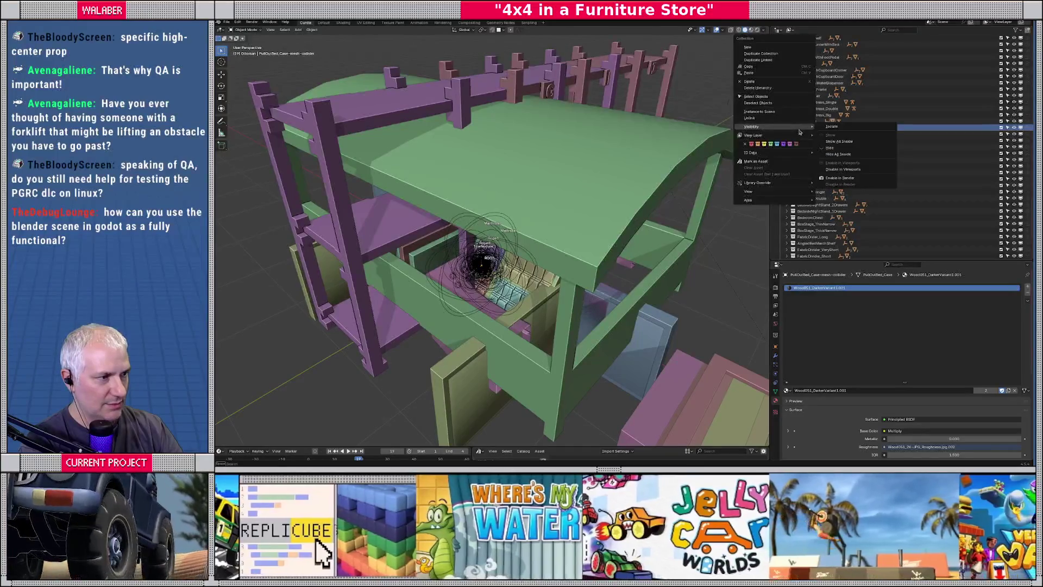
{"action": "left_click", "coordinate": [830, 128]}
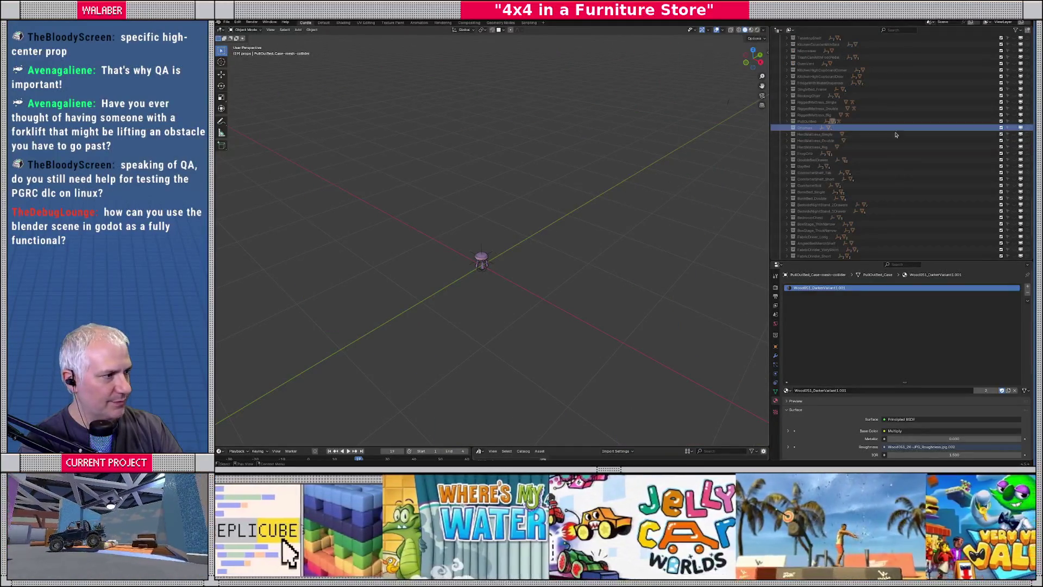
{"action": "scroll", "coordinate": [928, 130], "scroll_direction": "down", "scroll_amount": 15}
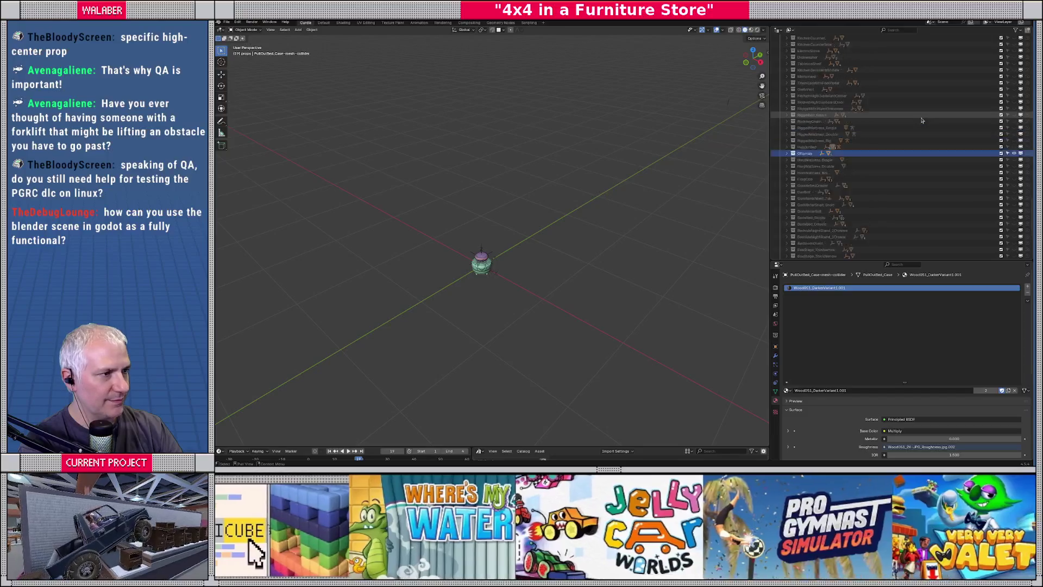
{"action": "scroll", "coordinate": [922, 120], "scroll_direction": "down", "scroll_amount": 15}
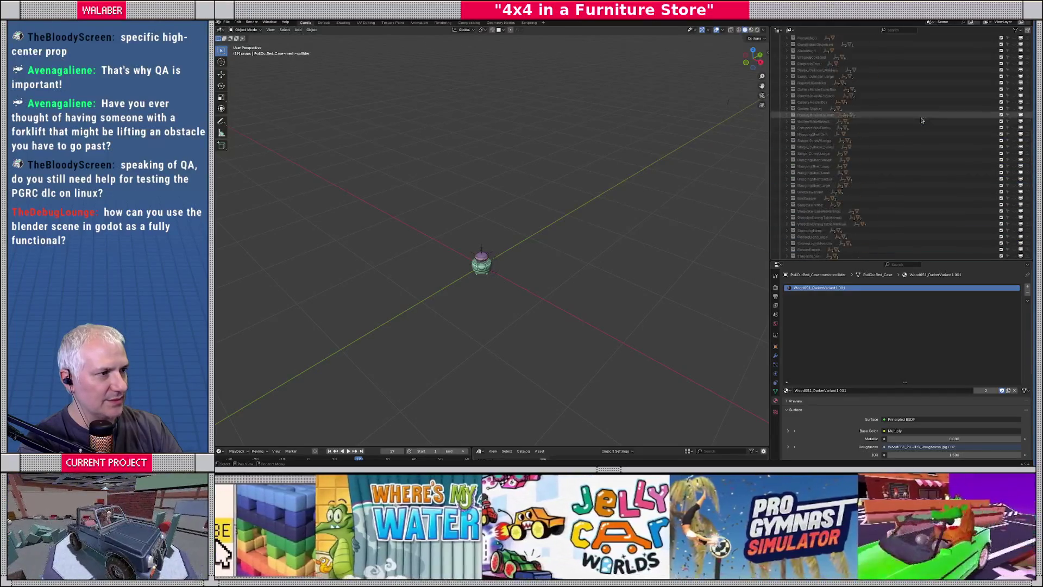
{"action": "scroll", "coordinate": [921, 120], "scroll_direction": "up", "scroll_amount": 5}
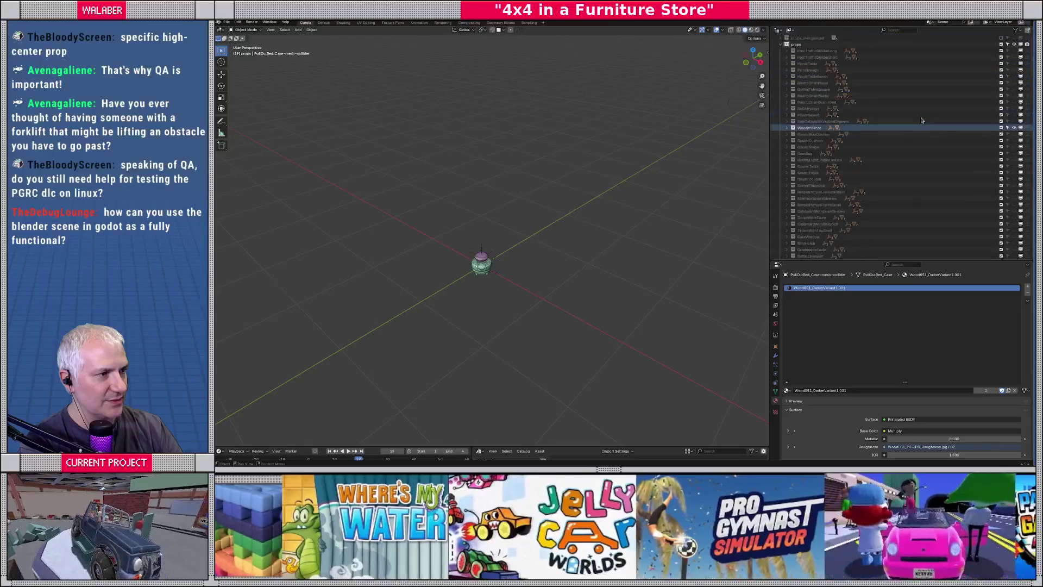
Frame the Ottoman, expand its collection, and select the Ottoman-prop parent empty.
{"action": "left_click", "coordinate": [481, 277]}
{"action": "key", "text": "KP_Decimal"}
{"action": "scroll", "coordinate": [531, 218], "scroll_direction": "down", "scroll_amount": 5}
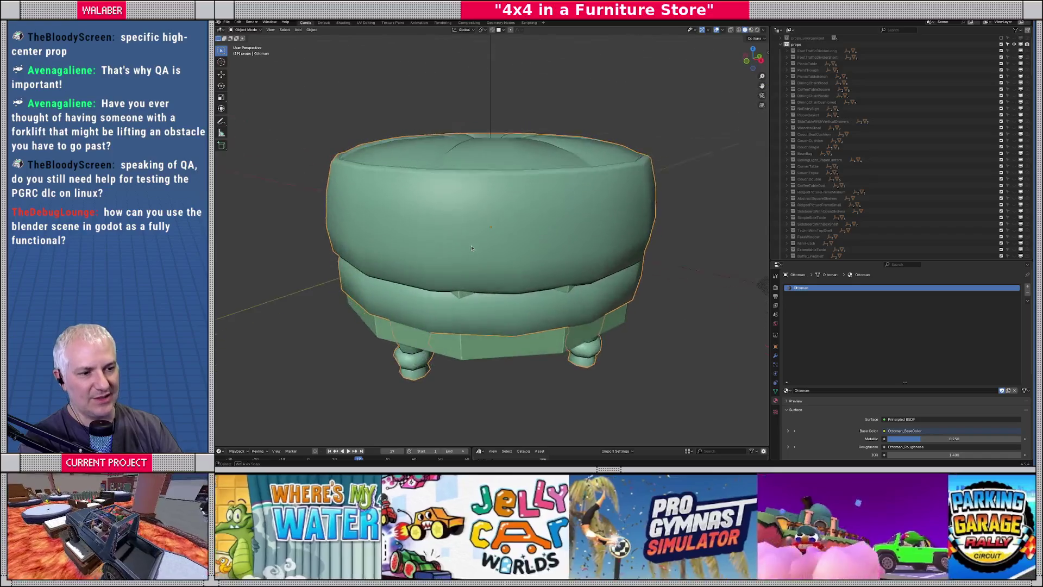
{"action": "scroll", "coordinate": [843, 187], "scroll_direction": "down", "scroll_amount": 10}
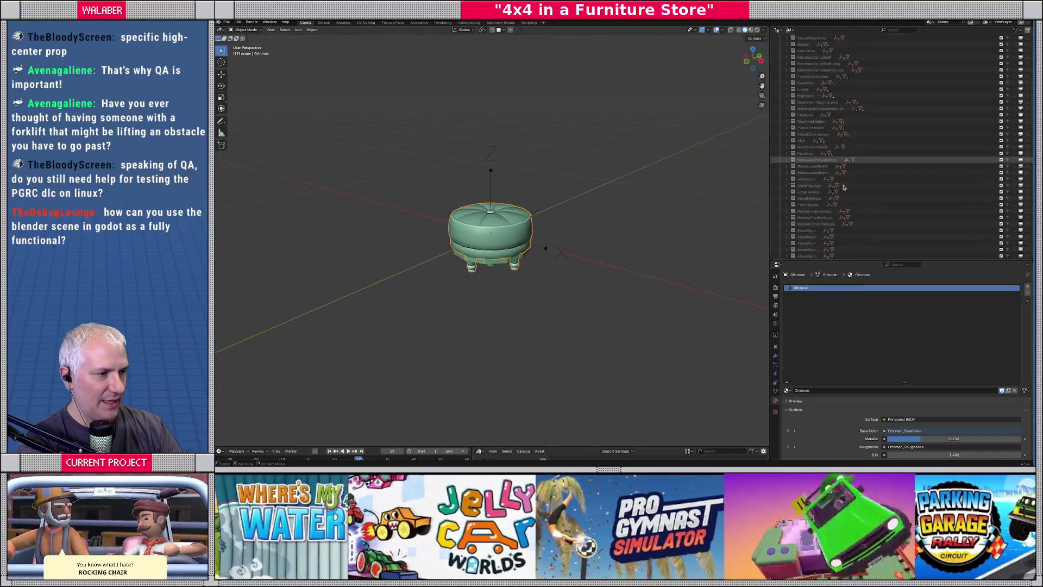
{"action": "key", "text": "KP_Decimal"}
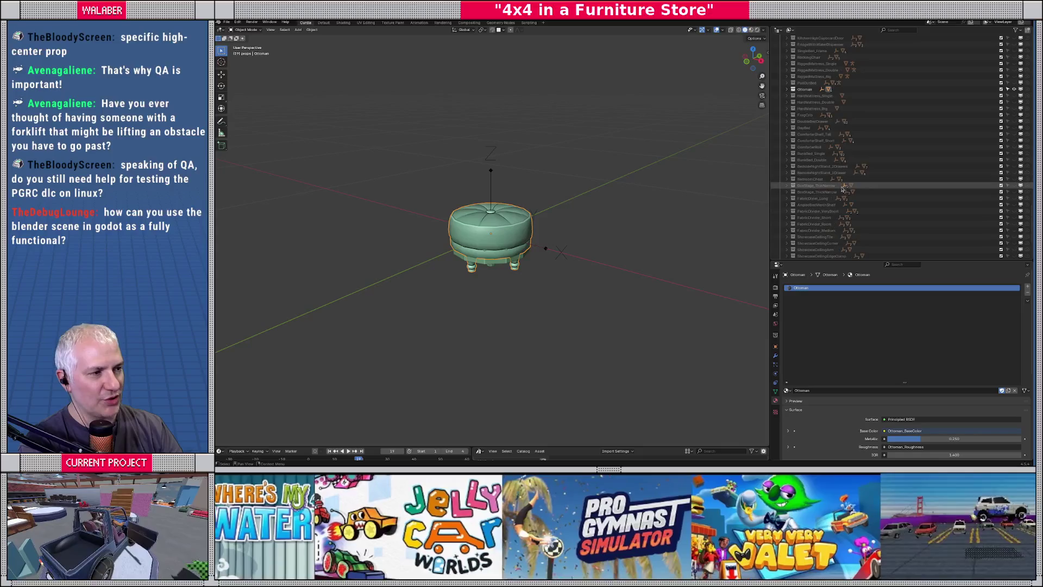
{"action": "left_click", "coordinate": [787, 89]}
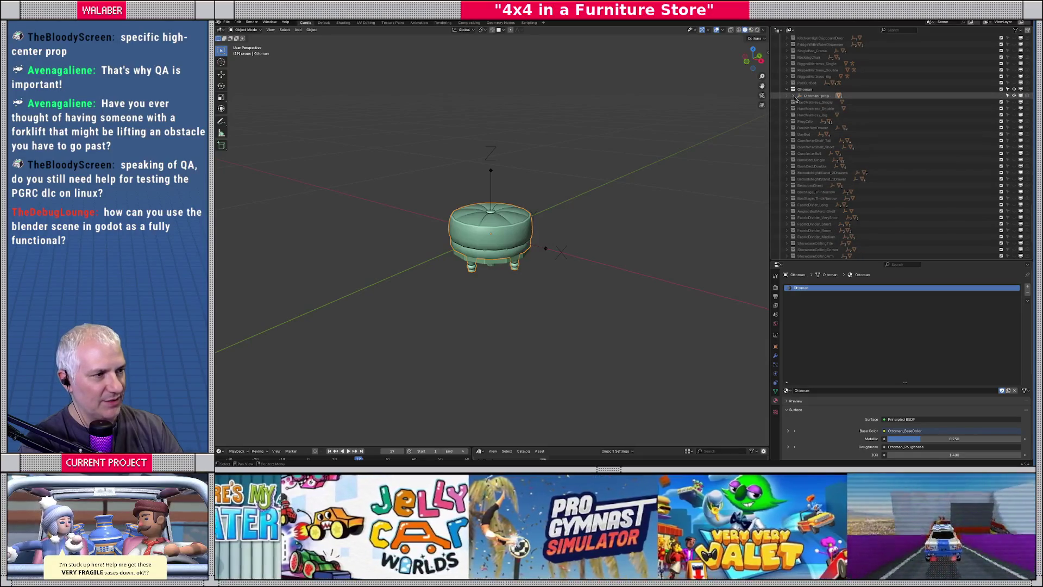
{"action": "left_click", "coordinate": [814, 96]}
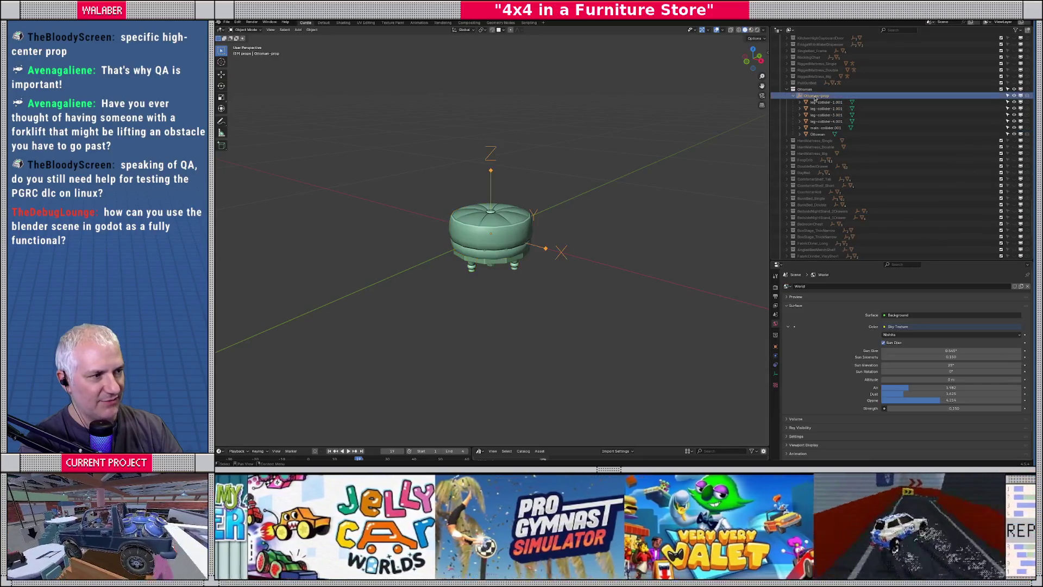
{"action": "key", "text": "g"}
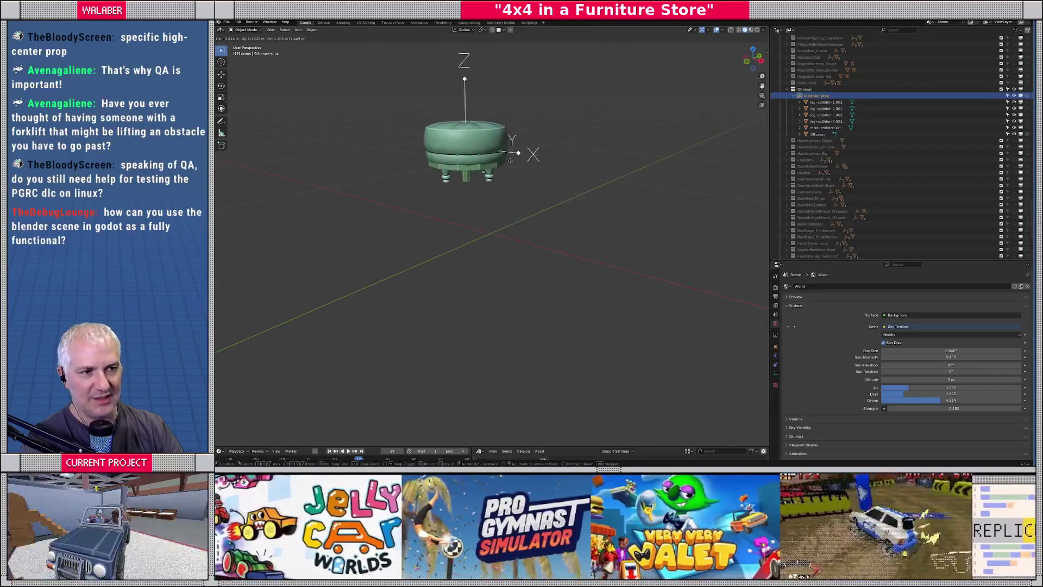
{"action": "key", "text": "Escape"}
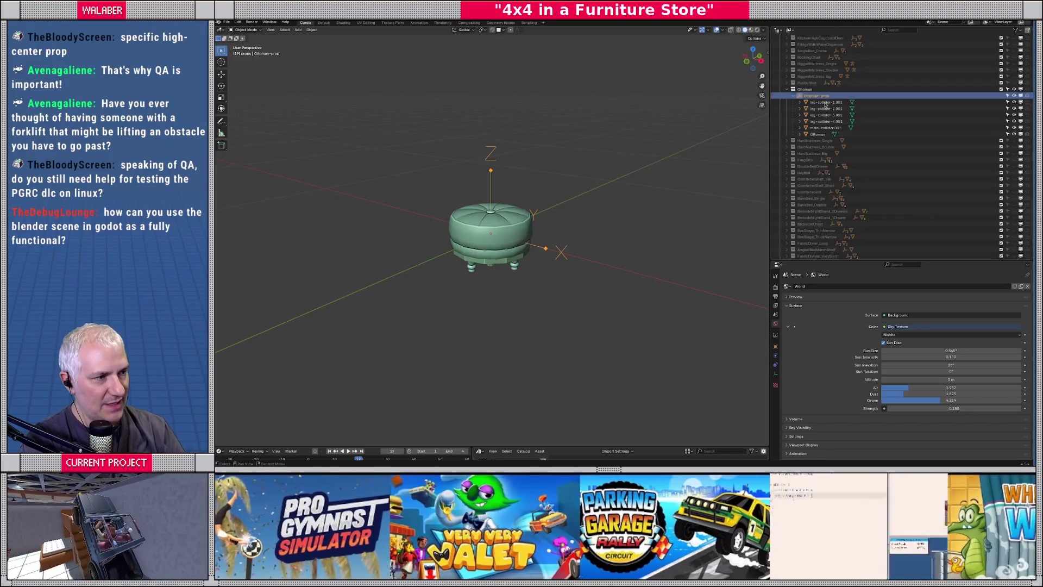
Enlarge the properties area and show the Ottoman-prop empty's Object settings with custom properties.
{"action": "left_click", "coordinate": [818, 133]}
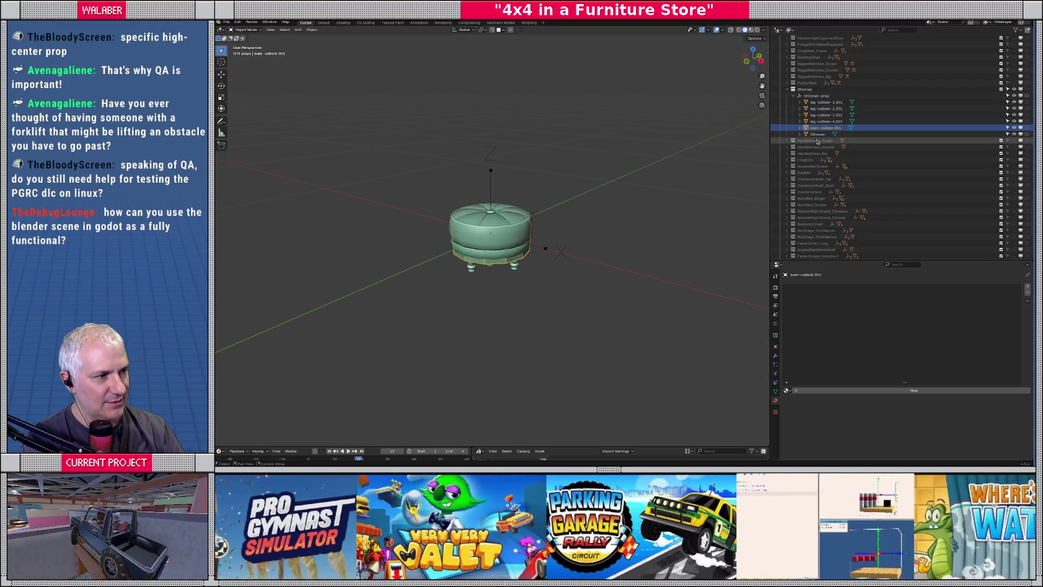
{"action": "scroll", "coordinate": [562, 239], "scroll_direction": "up", "scroll_amount": 2}
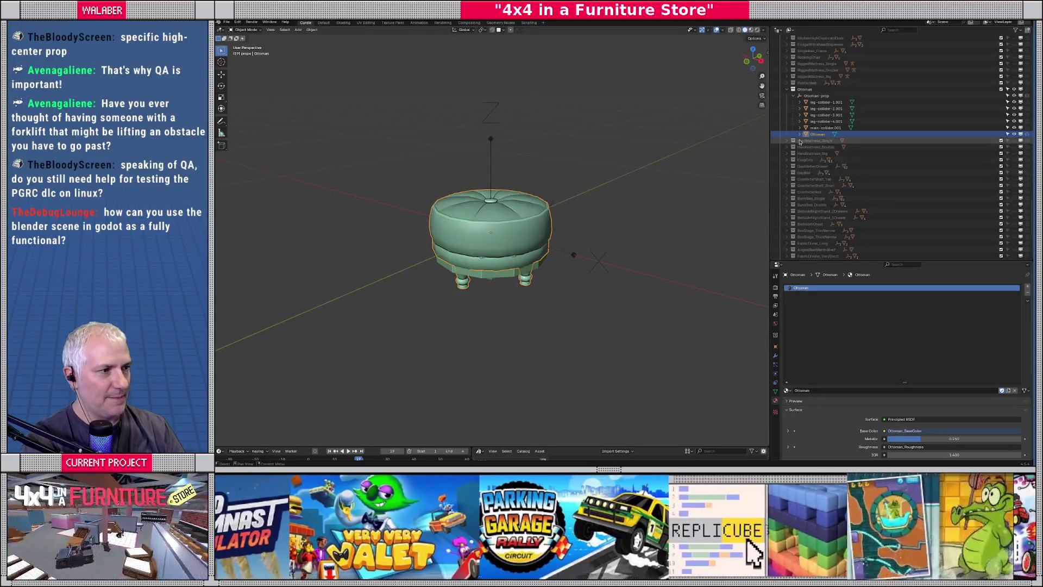
{"action": "middle_click_drag", "start_coordinate": [692, 259], "coordinate": [695, 241]}
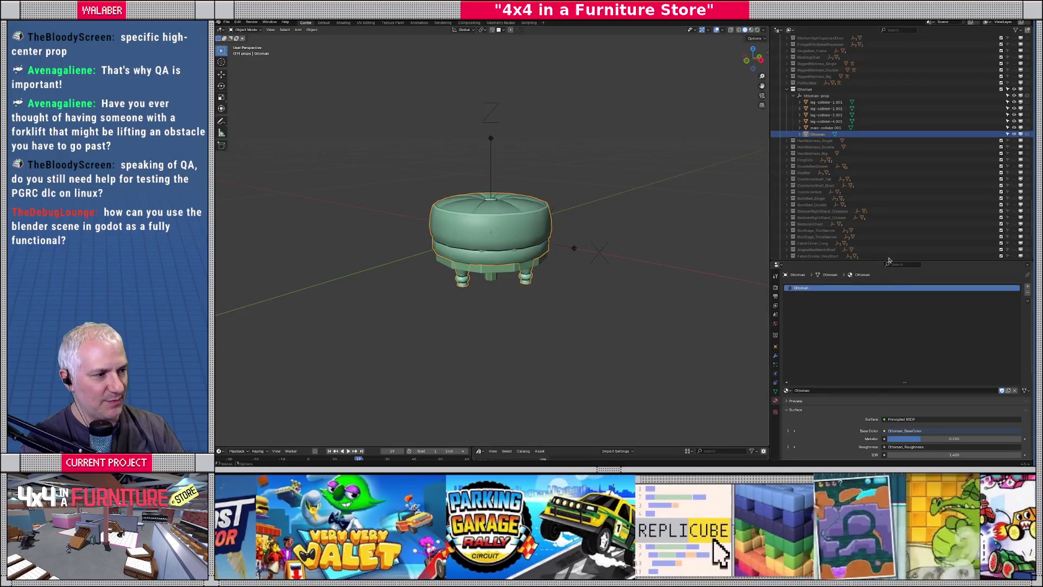
{"action": "left_click_drag", "start_coordinate": [885, 260], "coordinate": [885, 172]}
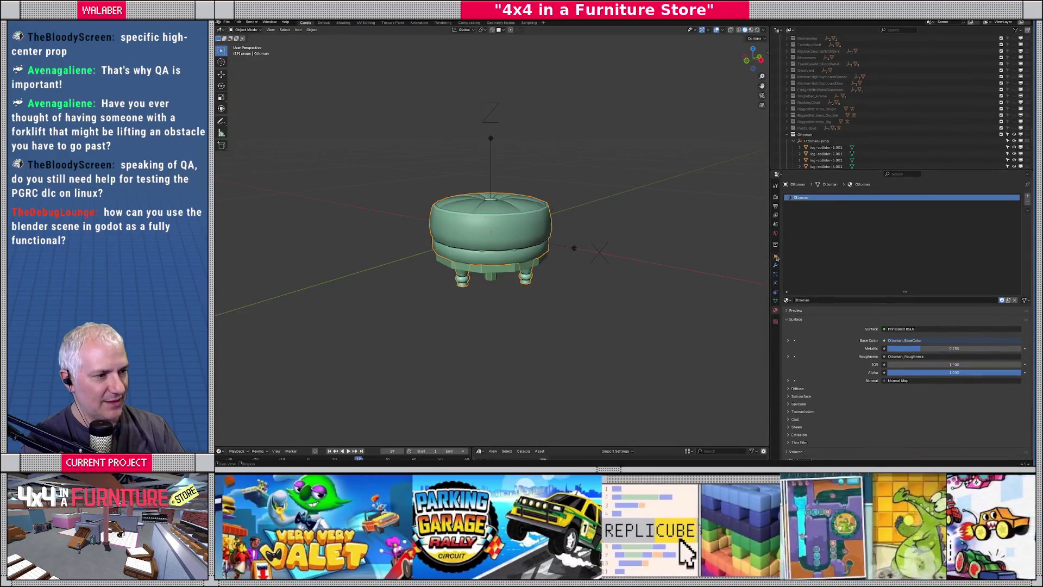
{"action": "left_click", "coordinate": [776, 256]}
{"action": "left_click", "coordinate": [816, 141]}
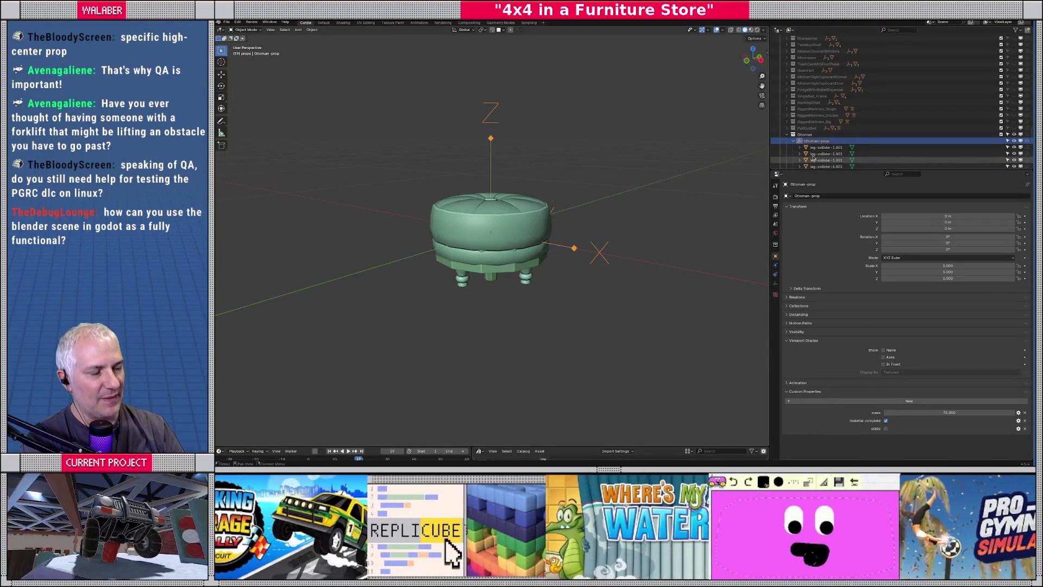
Isolate main-collider.001 in Local View and back, then view the ottoman from the front and select its mesh.
{"action": "left_click_drag", "start_coordinate": [873, 175], "coordinate": [872, 218]}
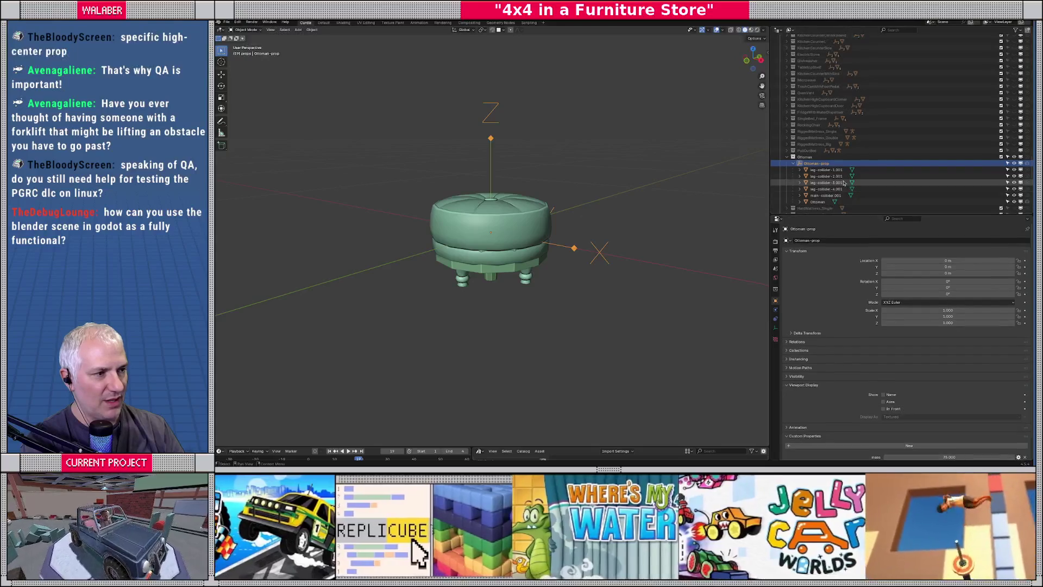
{"action": "left_click", "coordinate": [822, 195]}
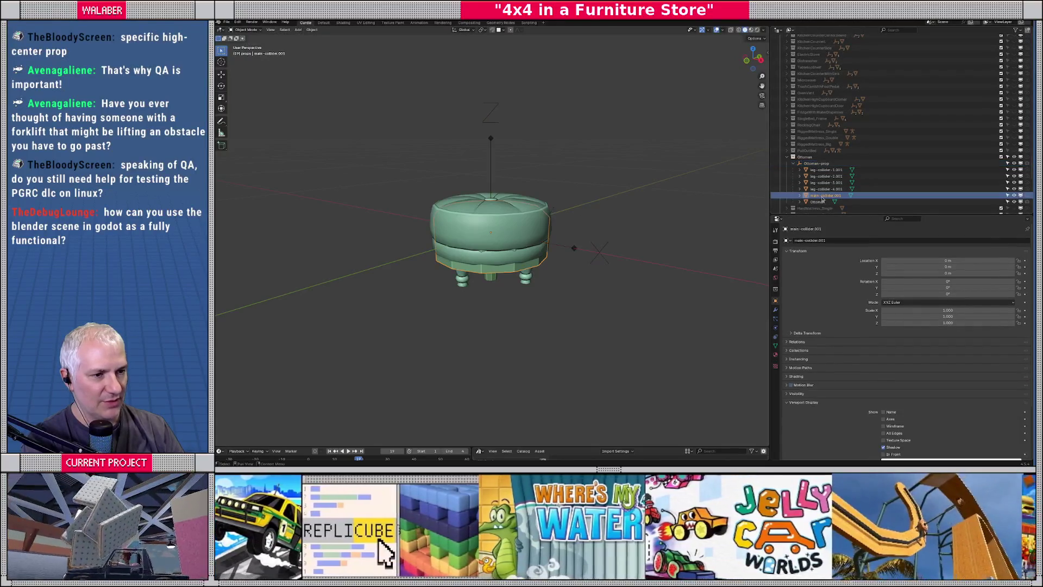
{"action": "key", "text": "KP_Divide"}
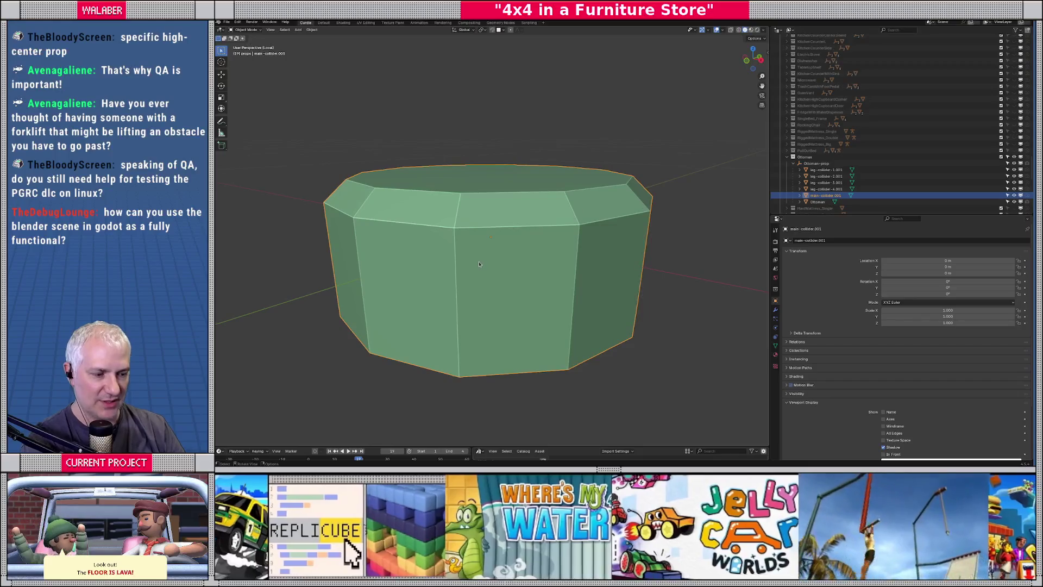
{"action": "key", "text": "KP_Divide"}
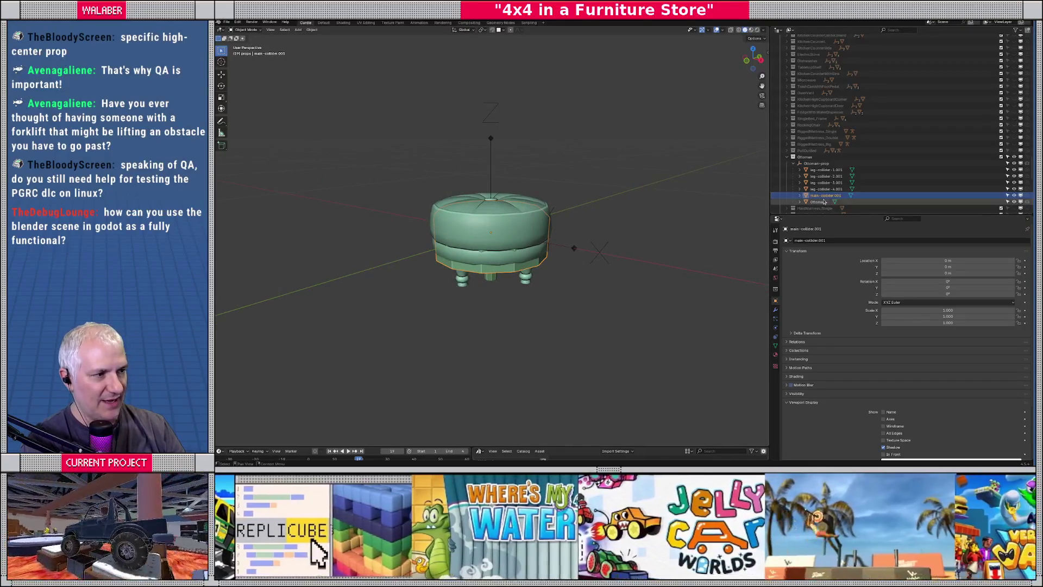
{"action": "scroll", "coordinate": [848, 322], "scroll_direction": "down", "scroll_amount": 3}
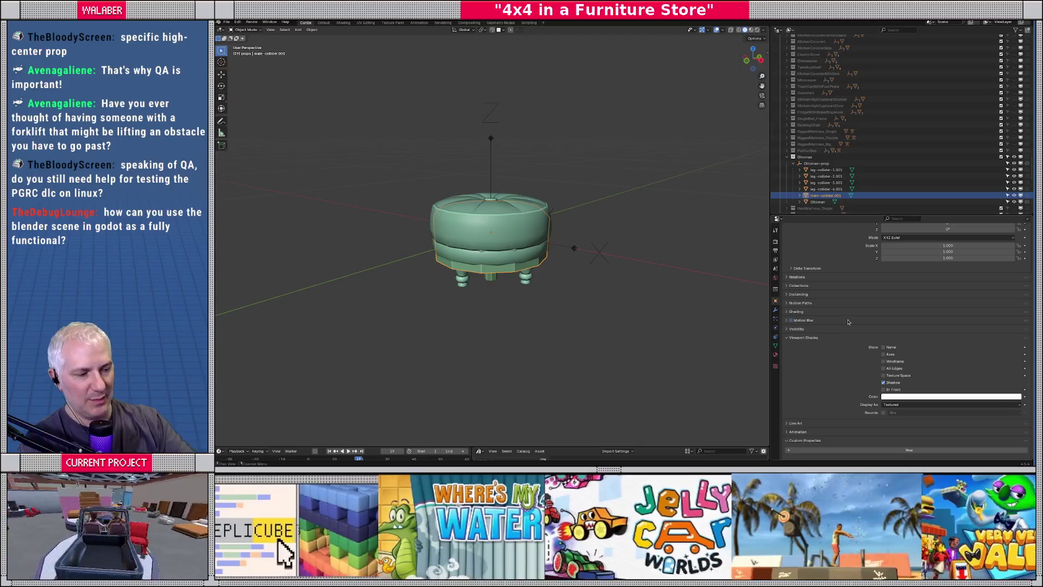
{"action": "key", "text": "KP_1"}
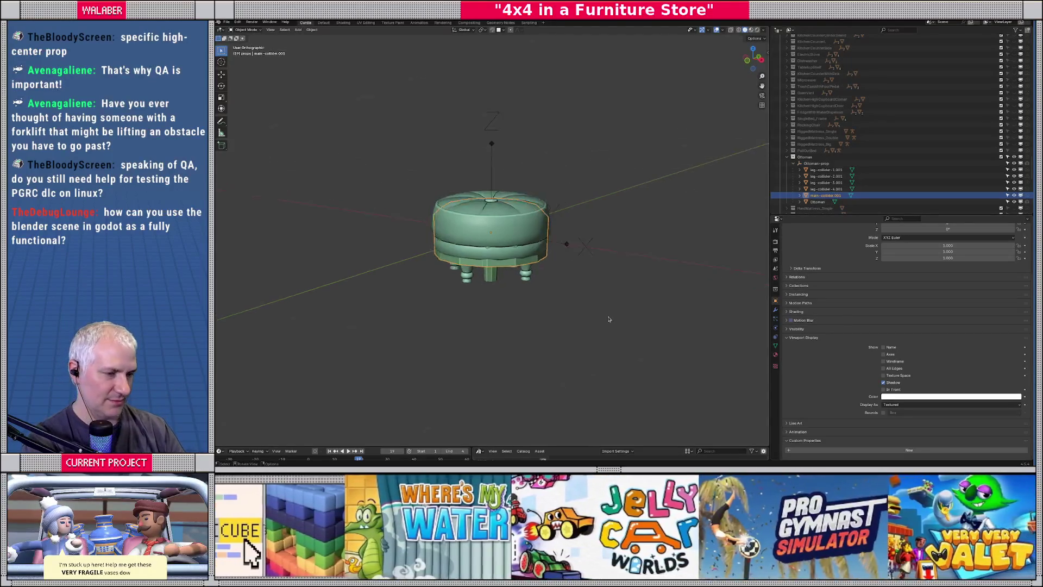
{"action": "scroll", "coordinate": [475, 268], "scroll_direction": "up", "scroll_amount": 4}
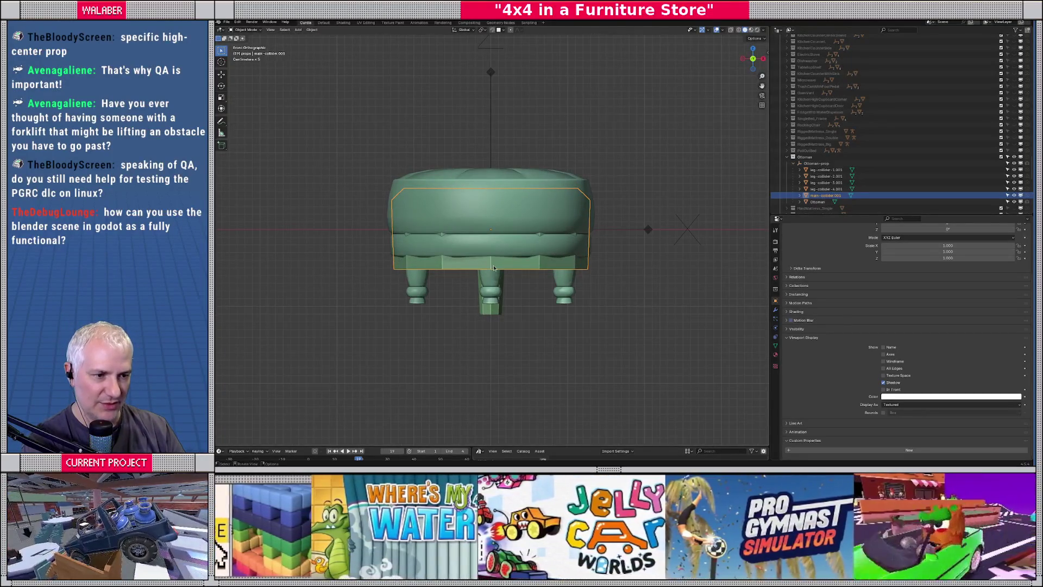
{"action": "left_click", "coordinate": [566, 233]}
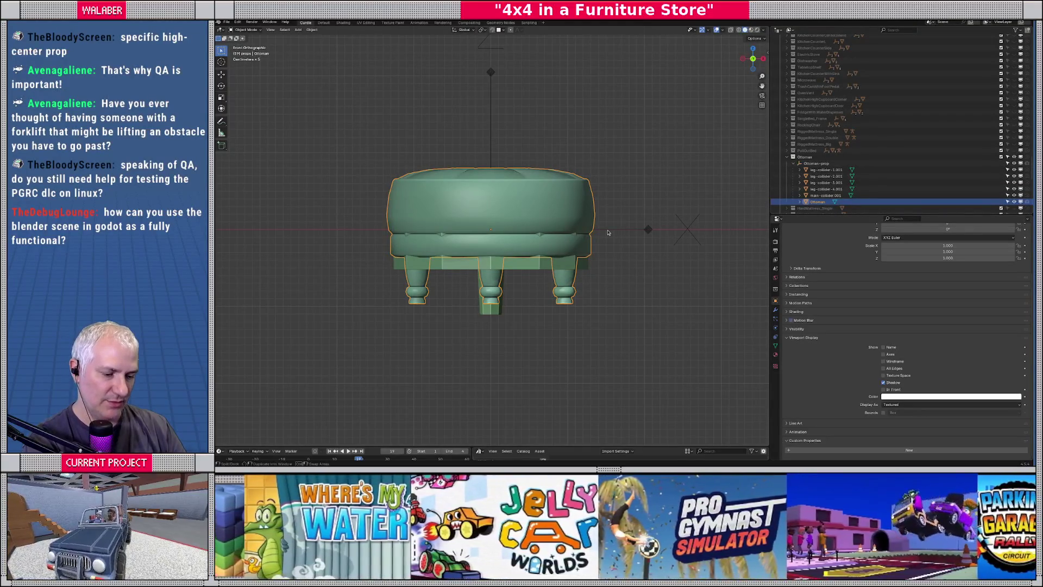
In Edit Mode, raise the whole Ottoman mesh about 0.5 m.
{"action": "key", "text": "Tab"}
{"action": "key", "text": "a"}
{"action": "key", "text": "g"}
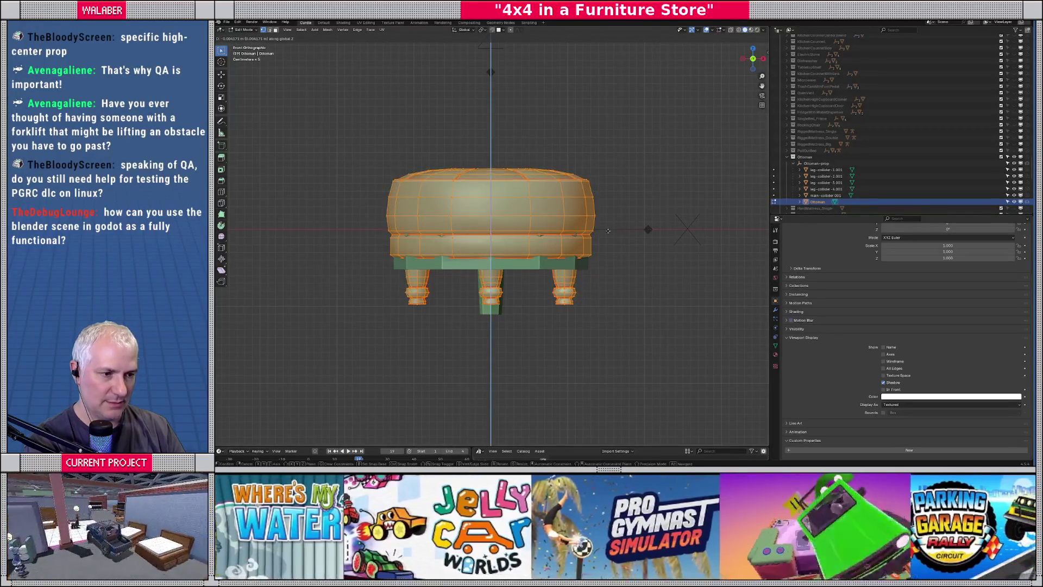
{"action": "left_click", "coordinate": [607, 154]}
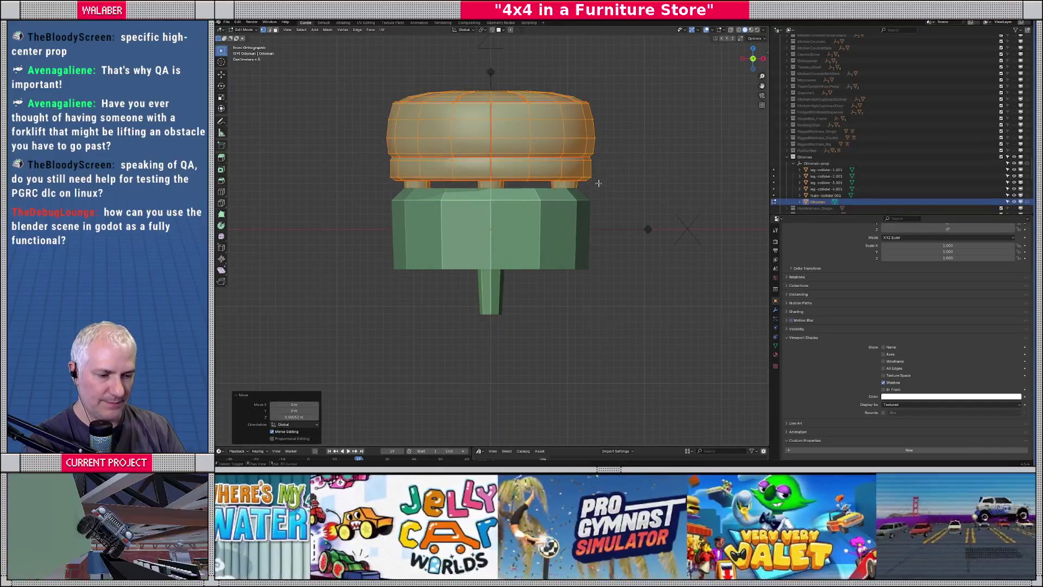
{"action": "scroll", "coordinate": [598, 179], "scroll_direction": "up", "scroll_amount": 8}
Move the mesh along Z so the leg feet rest on the origin, then leave Edit Mode.
{"action": "key", "text": "g"}
{"action": "key", "text": "z"}
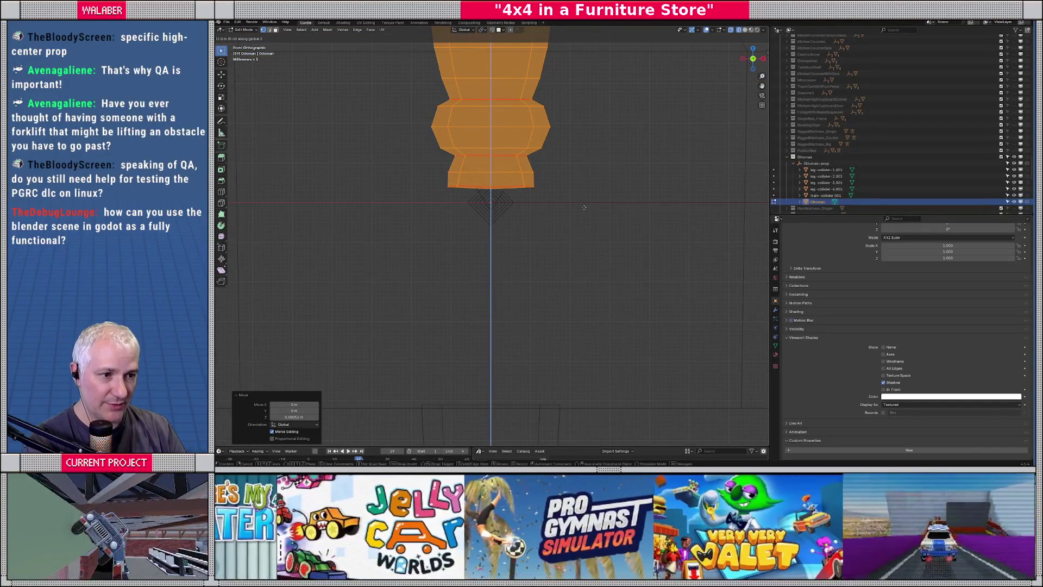
{"action": "left_click", "coordinate": [583, 219]}
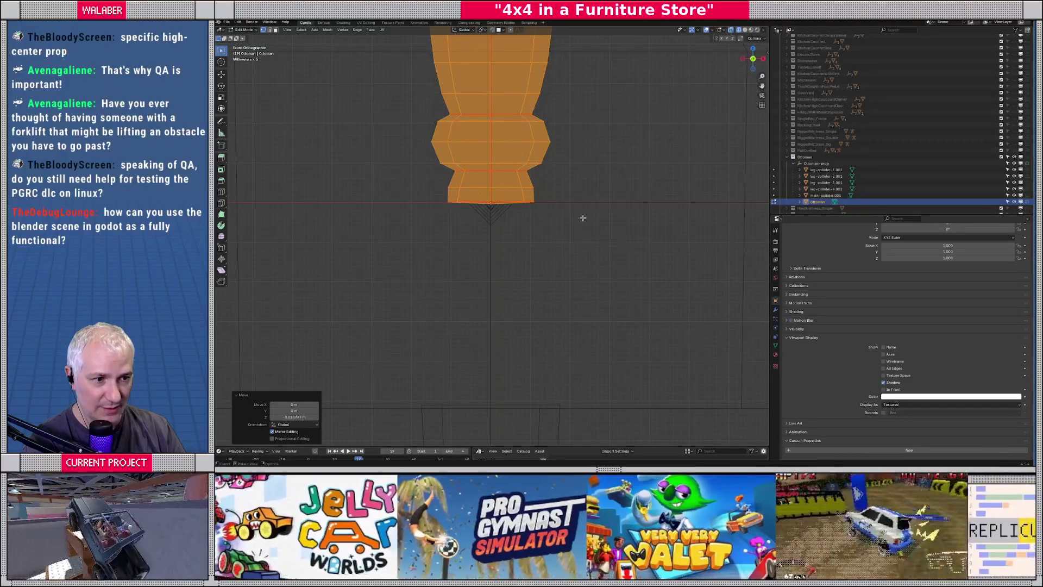
{"action": "scroll", "coordinate": [501, 234], "scroll_direction": "down", "scroll_amount": 8}
{"action": "key", "text": "Tab"}
{"action": "scroll", "coordinate": [495, 227], "scroll_direction": "up", "scroll_amount": 2}
{"action": "left_click", "coordinate": [546, 220]}
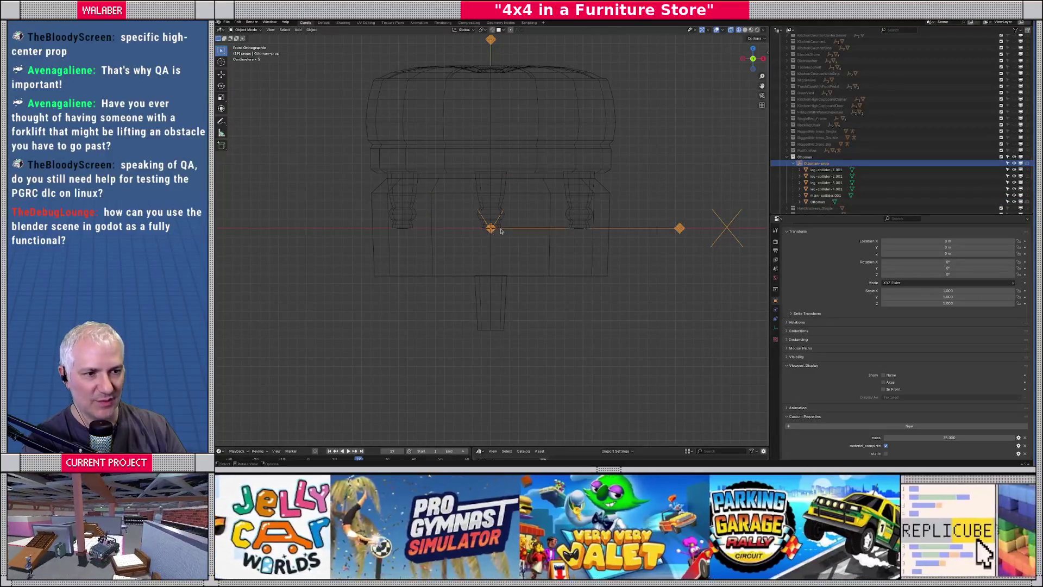
Move all of main-collider.001's geometry vertically in Edit Mode.
{"action": "left_click", "coordinate": [823, 202]}
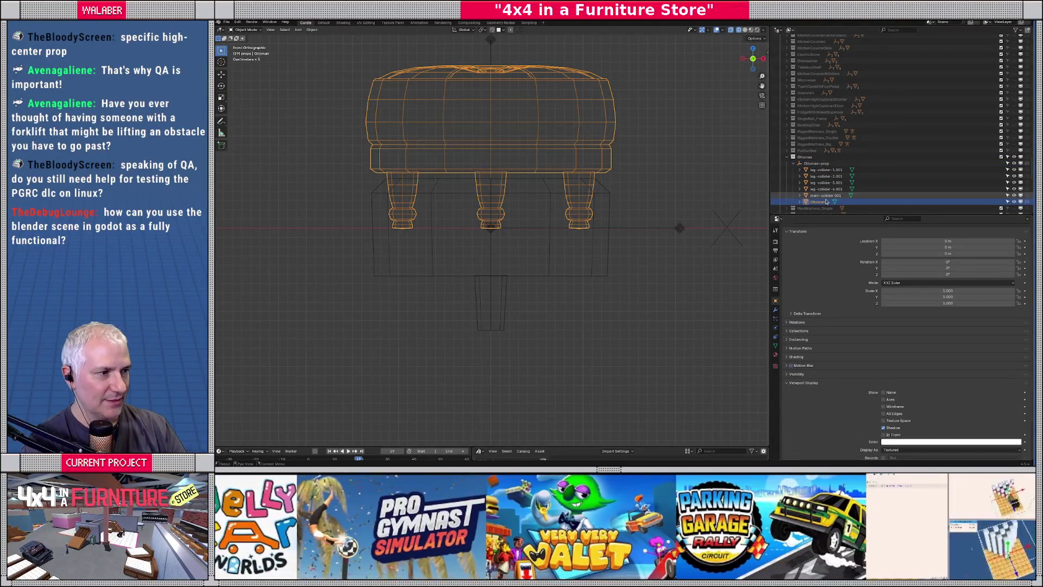
{"action": "left_click", "coordinate": [826, 196]}
{"action": "key", "text": "Tab"}
{"action": "key", "text": "a"}
{"action": "key", "text": "g"}
{"action": "key", "text": "z"}
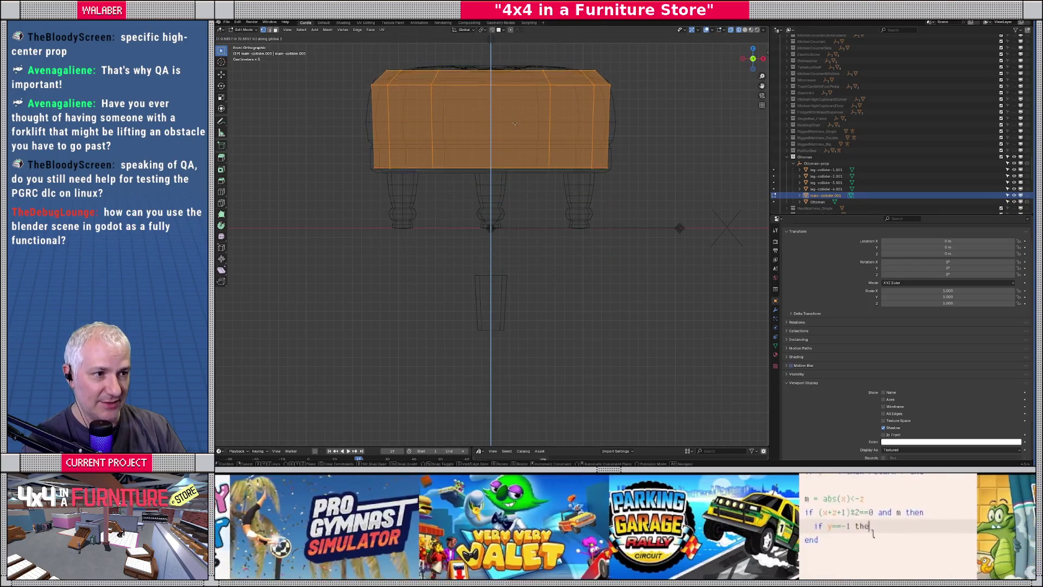
{"action": "left_click", "coordinate": [514, 122]}
Select the four leg colliders with leg-collider-4.001 active and edit them together.
{"action": "left_click", "coordinate": [826, 189]}
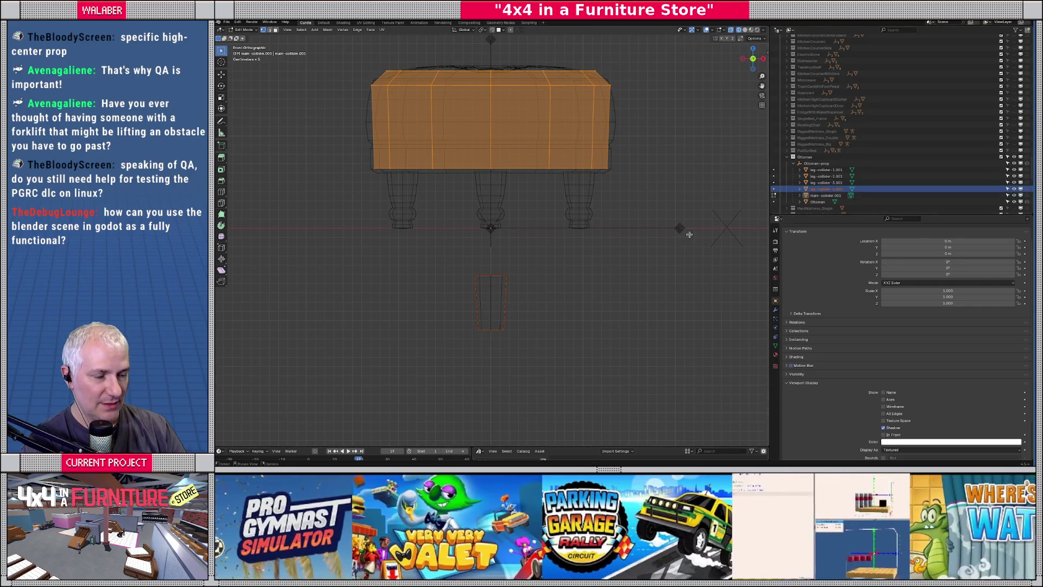
{"action": "left_click", "coordinate": [817, 176]}
{"action": "left_click", "coordinate": [826, 169]}
{"action": "left_click", "coordinate": [826, 189], "text": "shift"}
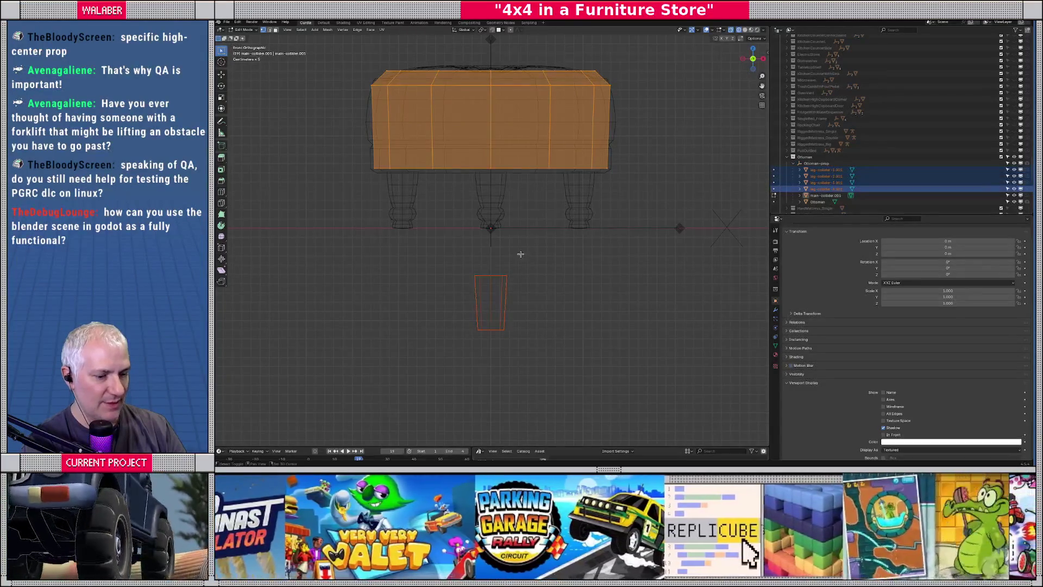
{"action": "key", "text": "Tab"}
{"action": "key", "text": "Tab"}
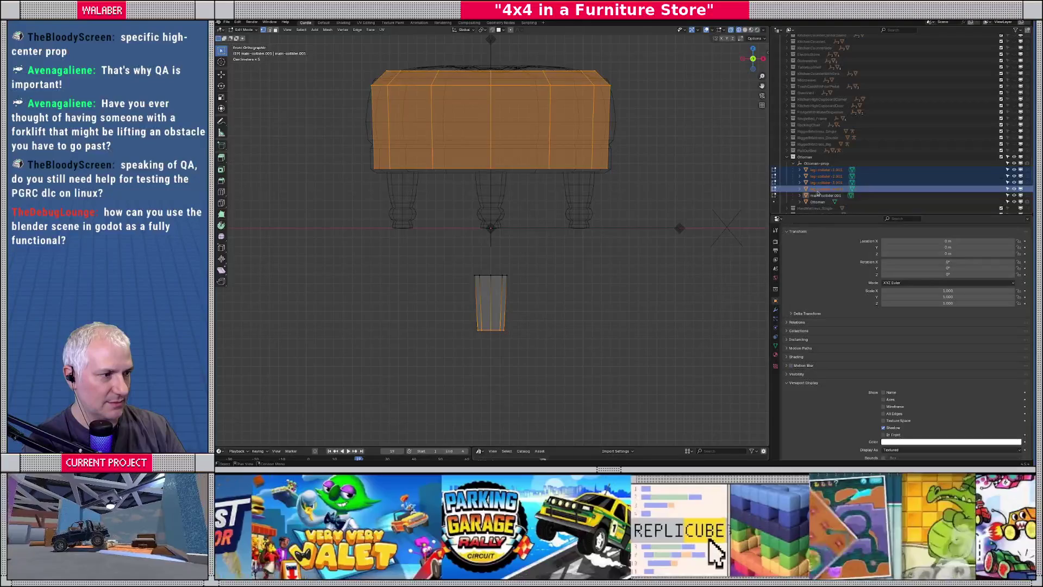
{"action": "left_click", "coordinate": [817, 191], "text": "ctrl"}
Raise leg-collider-4.001 along Z under the seat collider, then exit Edit Mode.
{"action": "key", "text": "g"}
{"action": "key", "text": "z"}
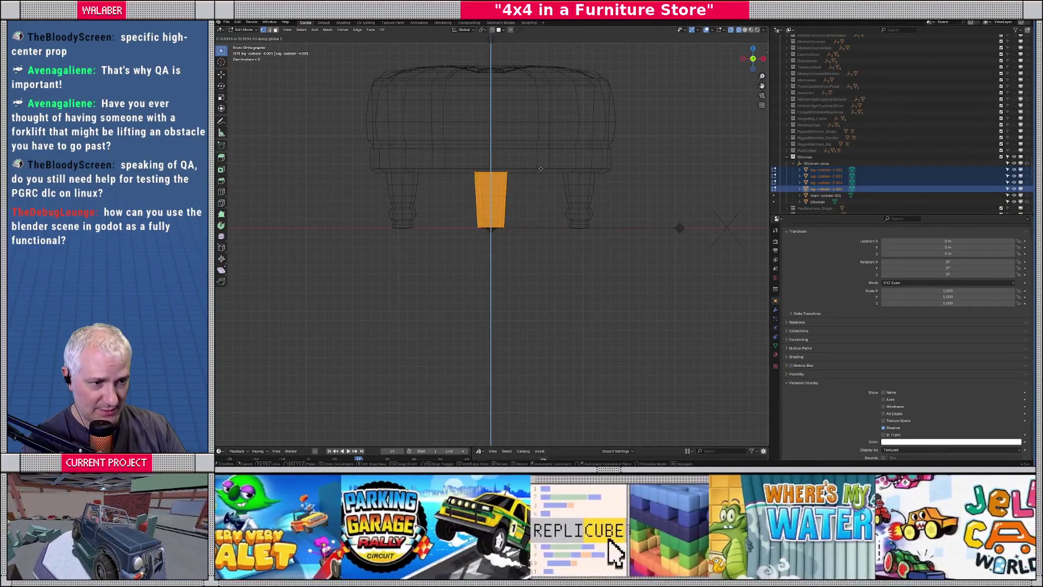
{"action": "left_click", "coordinate": [541, 169]}
{"action": "left_click", "coordinate": [814, 195]}
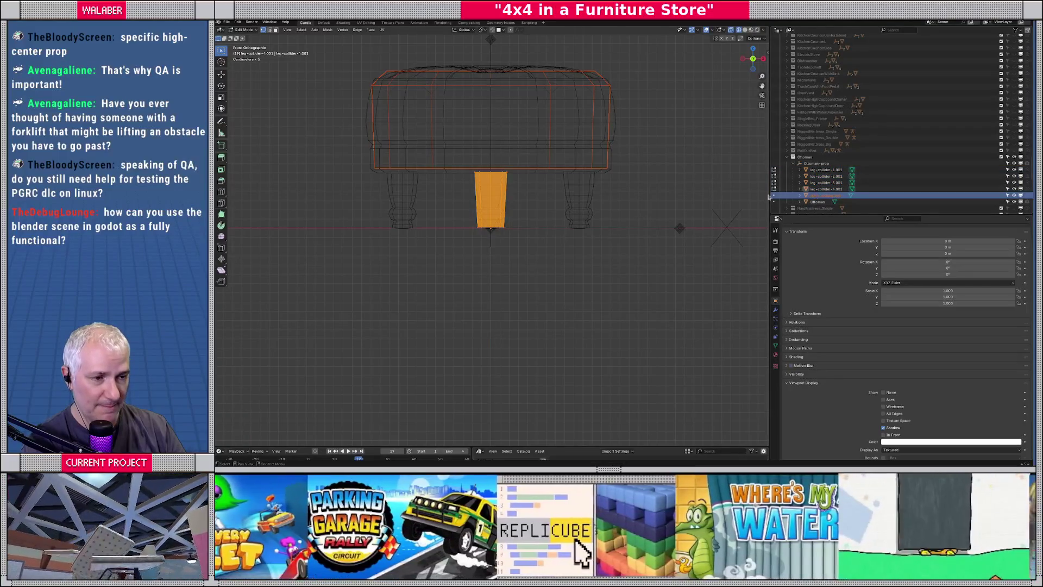
{"action": "left_click", "coordinate": [825, 189]}
{"action": "left_click", "coordinate": [827, 197]}
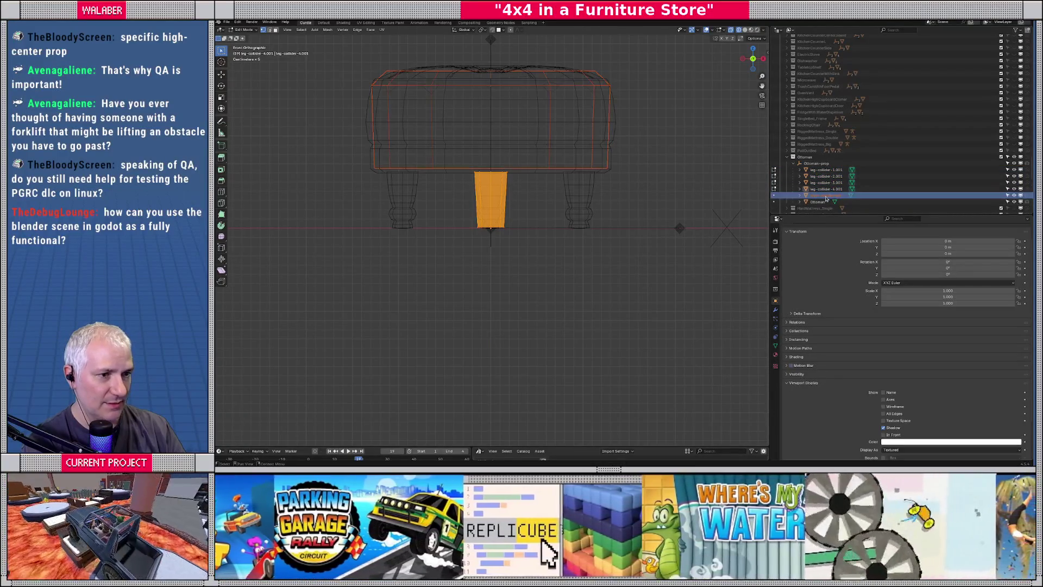
{"action": "key", "text": "Tab"}
{"action": "key", "text": "Tab"}
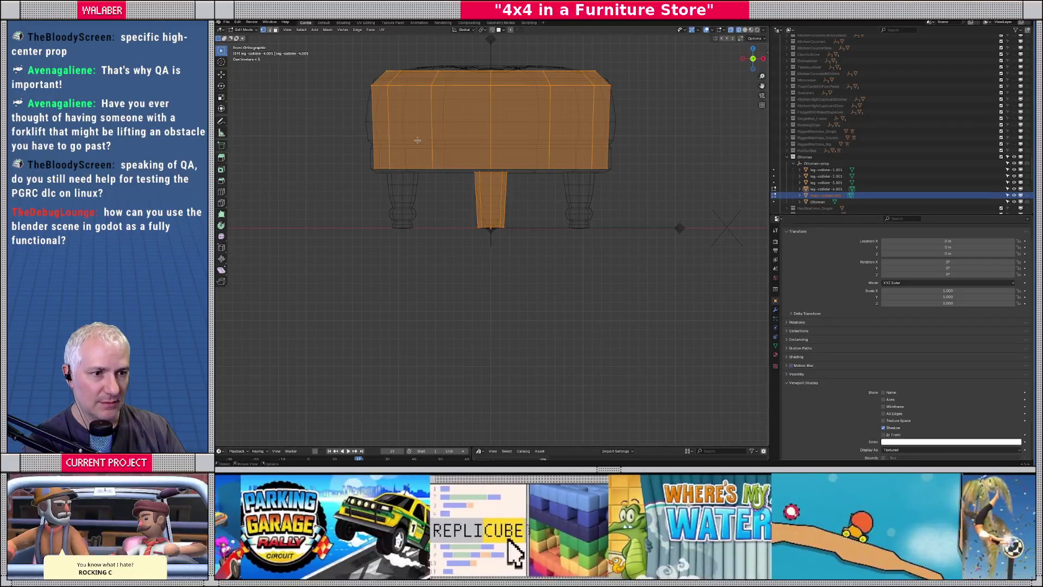
Box-select the seat collider faces and move them along Z.
{"action": "left_click_drag", "start_coordinate": [353, 62], "coordinate": [638, 170]}
{"action": "scroll", "coordinate": [505, 164], "scroll_direction": "up", "scroll_amount": 3}
{"action": "key", "text": "g"}
{"action": "key", "text": "z"}
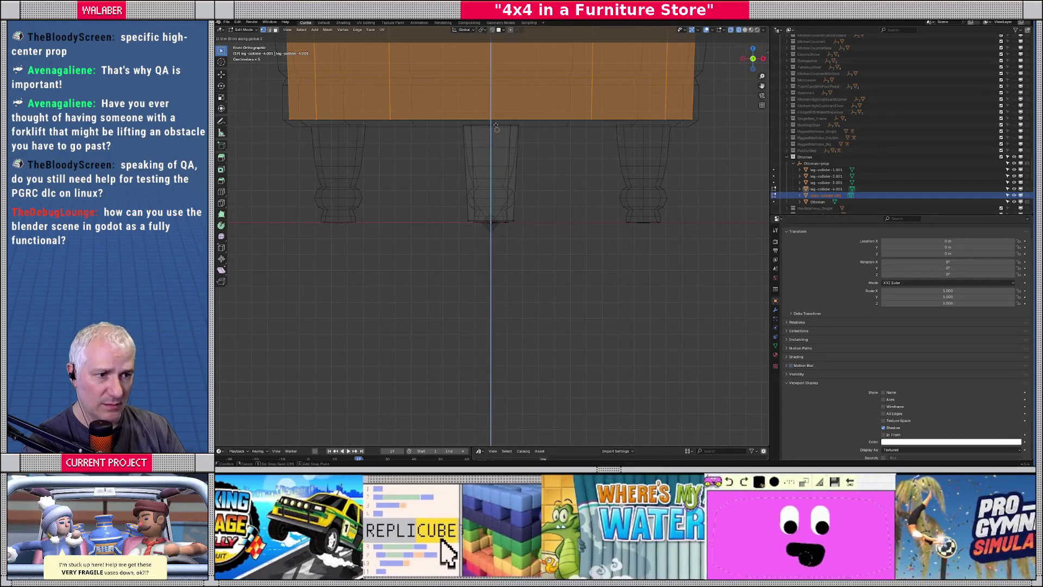
{"action": "left_click", "coordinate": [488, 115]}
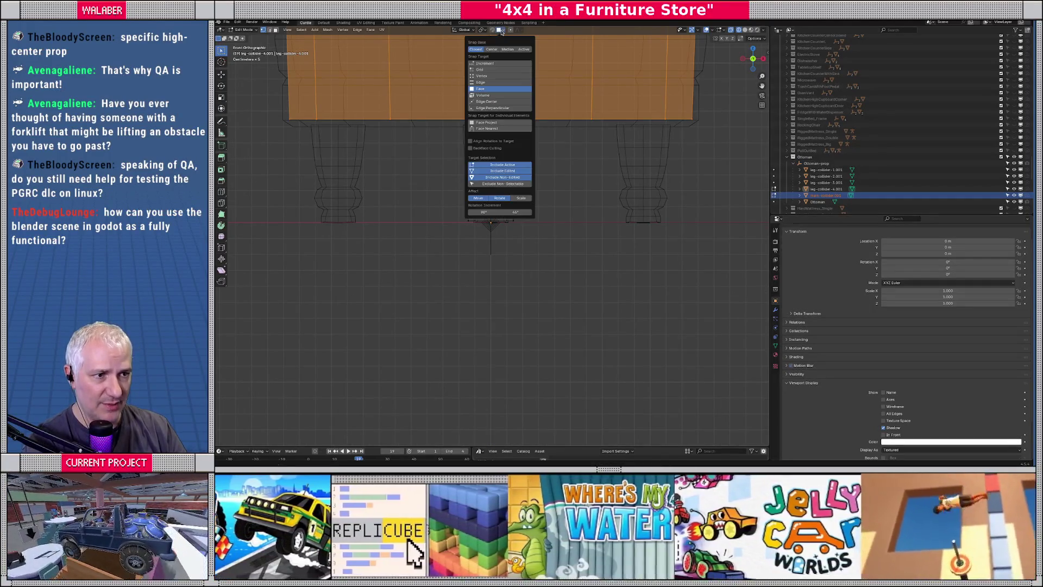
With Vertex snapping, move the seat along Z flush onto leg-collider-4.001, then exit Edit Mode.
{"action": "left_click", "coordinate": [498, 30]}
{"action": "left_click", "coordinate": [485, 77]}
{"action": "key", "text": "g"}
{"action": "key", "text": "z"}
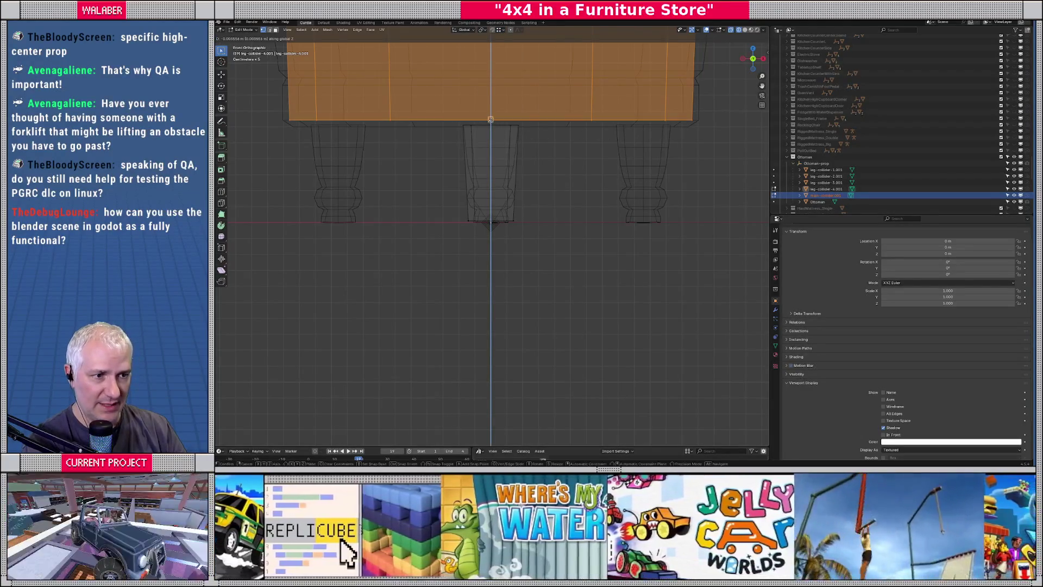
{"action": "left_click", "coordinate": [490, 118]}
{"action": "scroll", "coordinate": [490, 118], "scroll_direction": "down", "scroll_amount": 5}
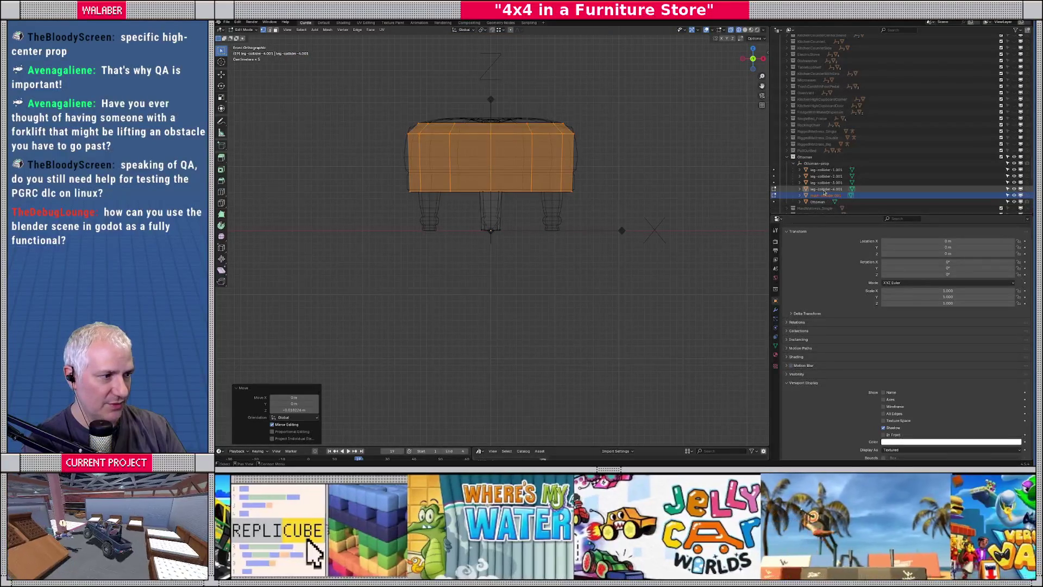
{"action": "left_click", "coordinate": [825, 189]}
{"action": "key", "text": "Tab"}
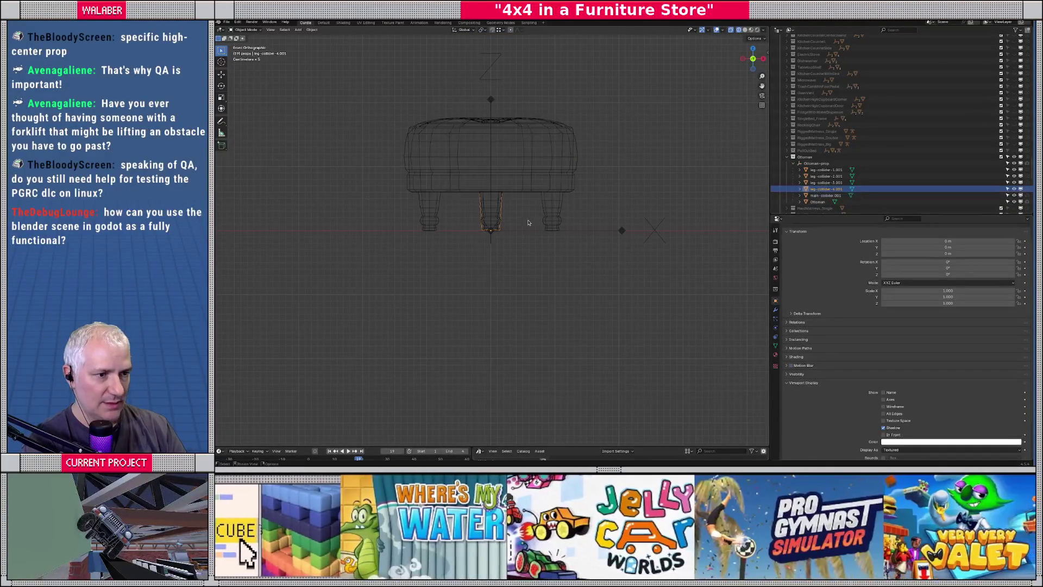
In Top view, shift the middle leg collider 0.48 m along X onto the right leg.
{"action": "key", "text": "KP_7"}
{"action": "scroll", "coordinate": [522, 227], "scroll_direction": "up", "scroll_amount": 1}
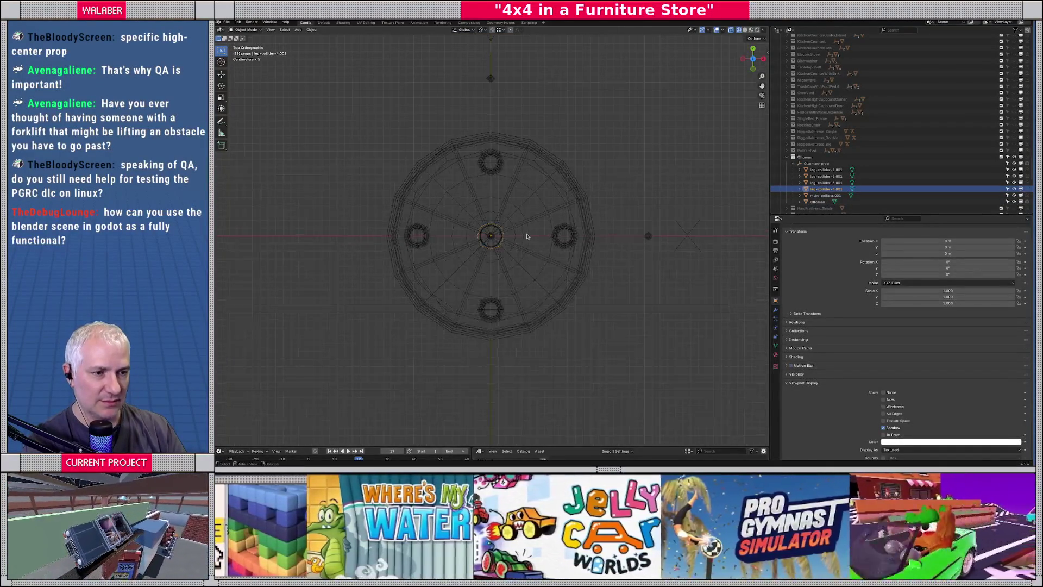
{"action": "key", "text": "Tab"}
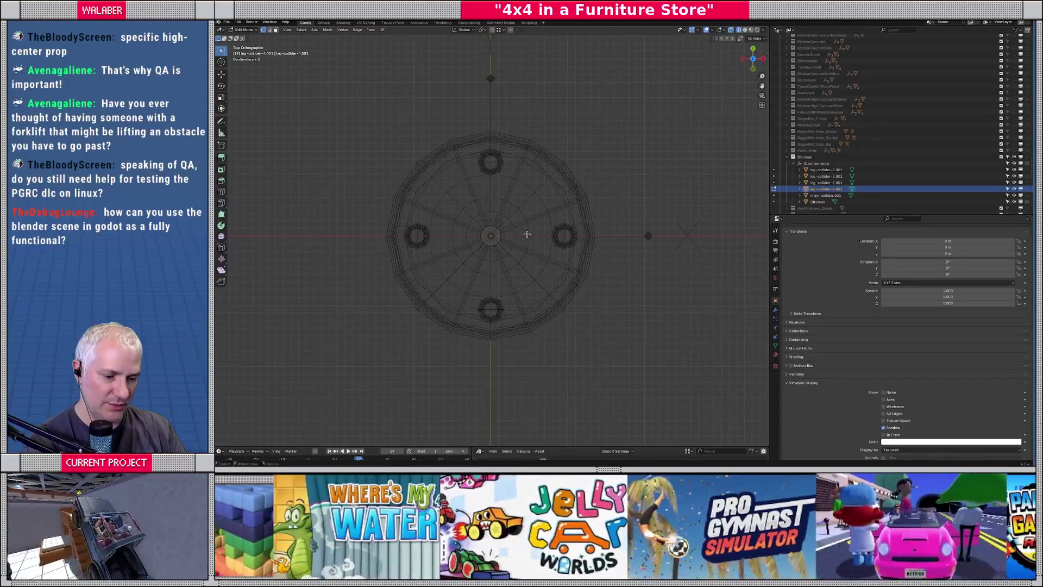
{"action": "key", "text": "a"}
{"action": "key", "text": "g"}
{"action": "key", "text": "x"}
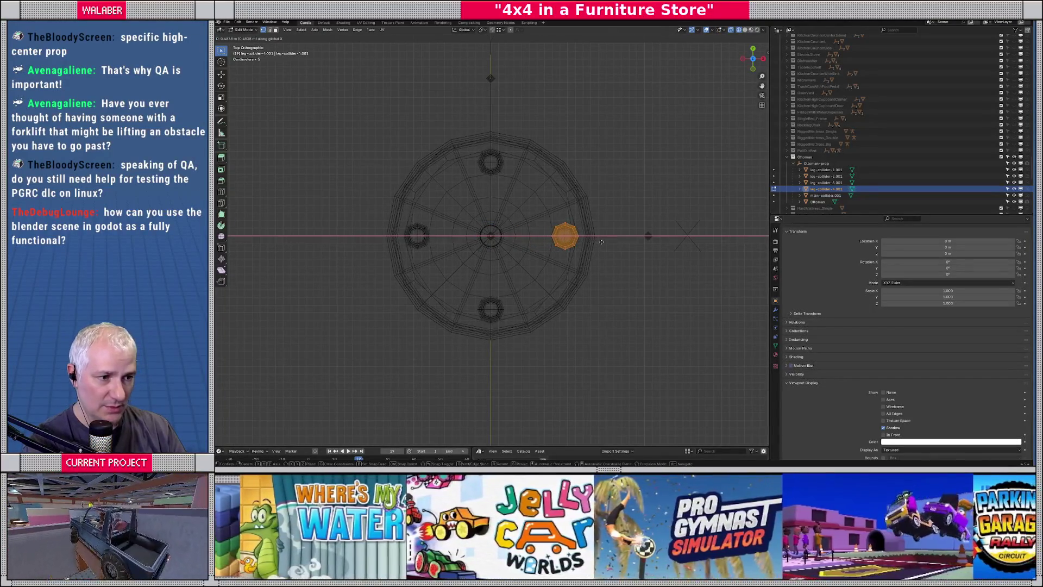
{"action": "type", "text": "0.48"}
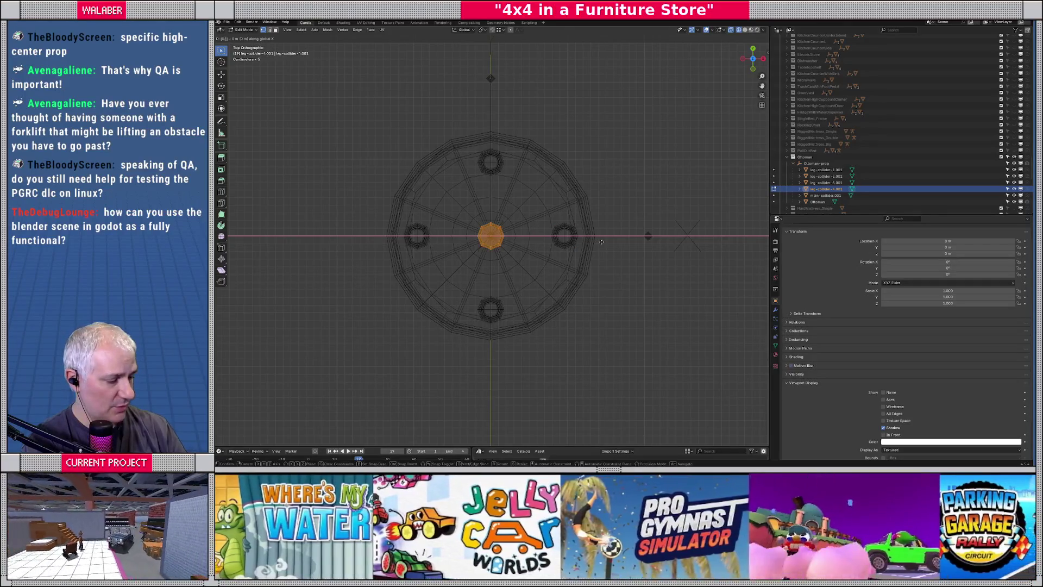
{"action": "key", "text": "Return"}
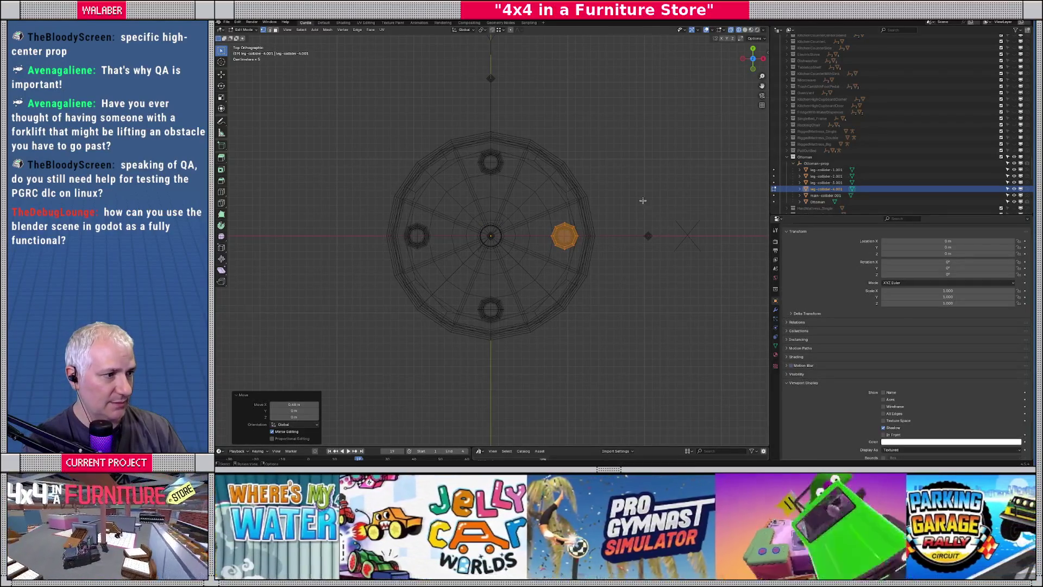
{"action": "key", "text": "Tab"}
Move leg-collider-3.001 by -0.48 m on X and leg-collider-2.001 by 0.48 m on Y.
{"action": "left_click", "coordinate": [826, 182]}
{"action": "key", "text": "Tab"}
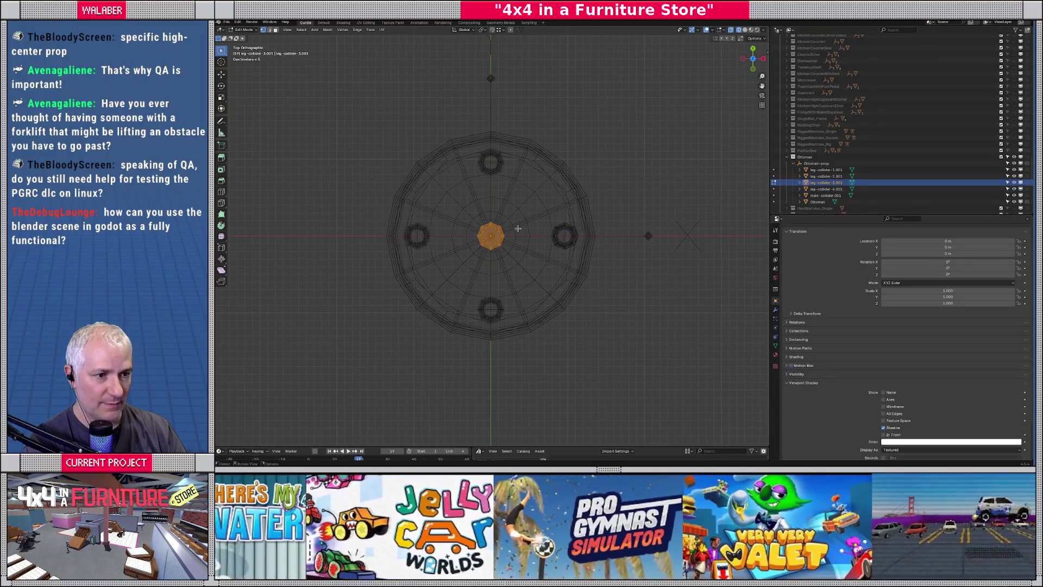
{"action": "type", "text": "gx-0.48"}
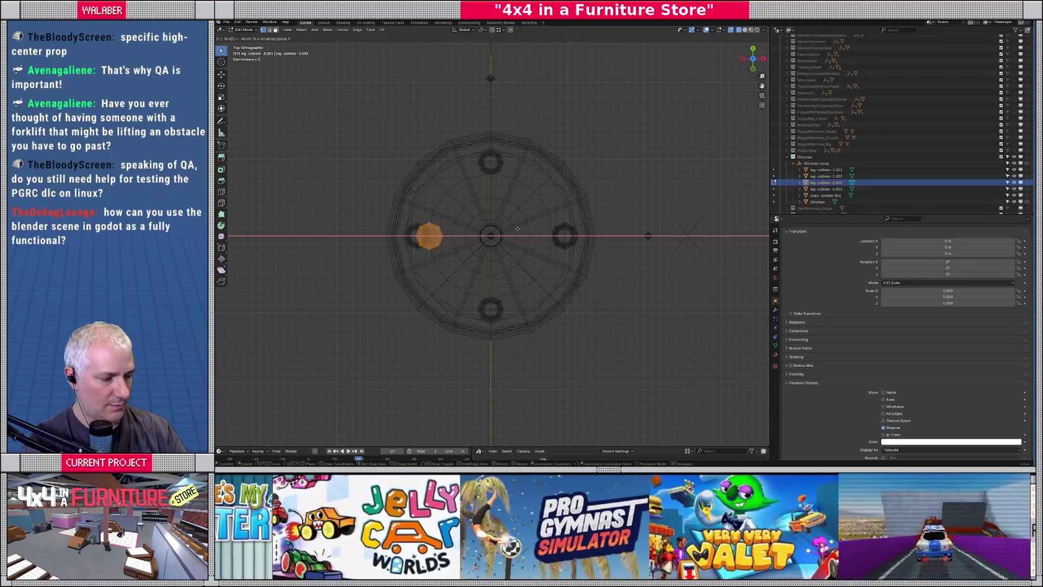
{"action": "key", "text": "Return"}
{"action": "key", "text": "Tab"}
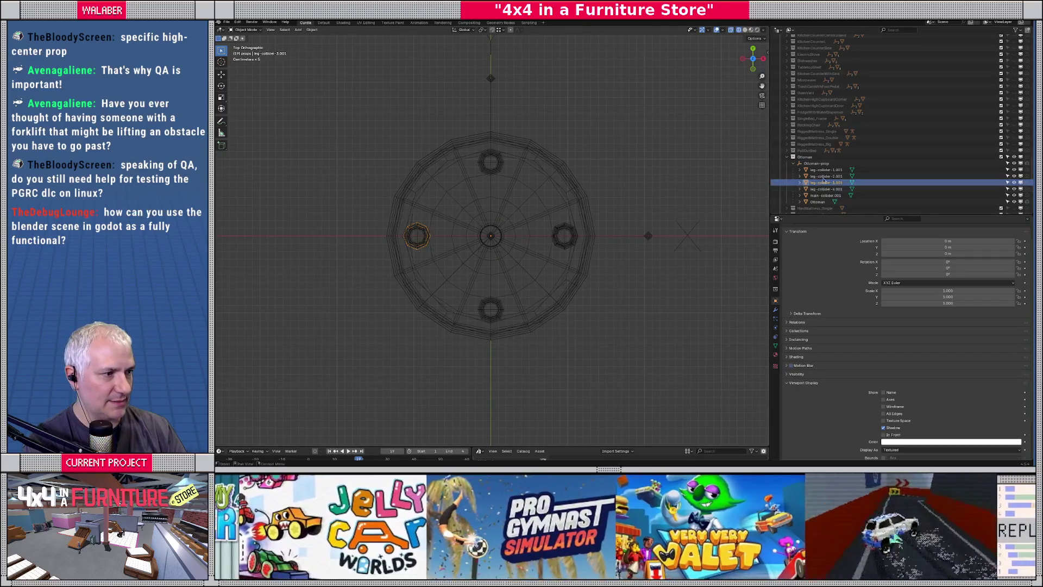
{"action": "left_click", "coordinate": [826, 176]}
{"action": "key", "text": "Tab"}
{"action": "type", "text": "gy"}
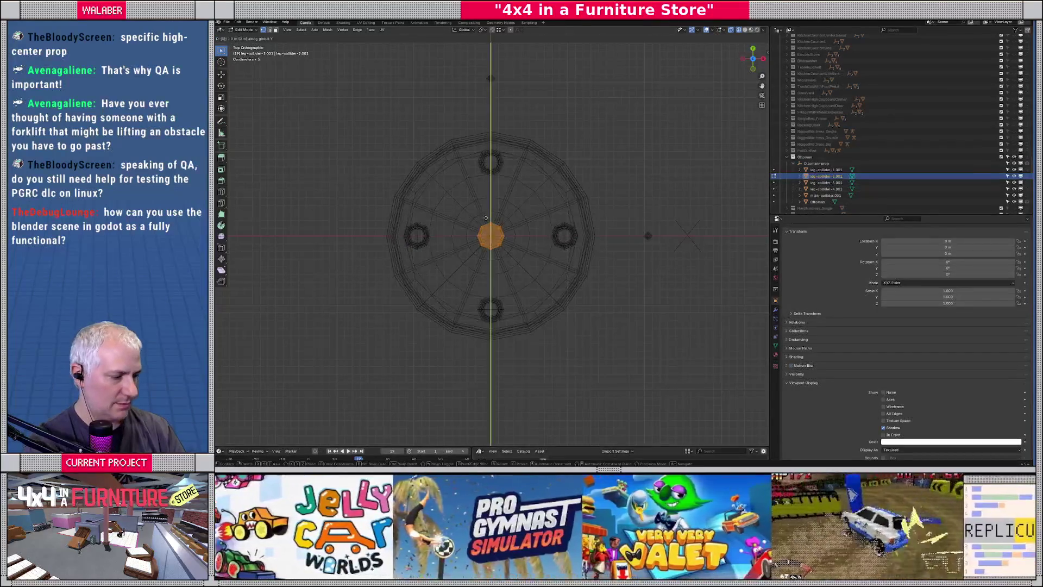
{"action": "type", "text": "0.48"}
{"action": "key", "text": "Return"}
Move leg-collider-1.001 by -0.48 m on Y onto the bottom leg, then view it solid-shaded.
{"action": "left_click", "coordinate": [815, 169]}
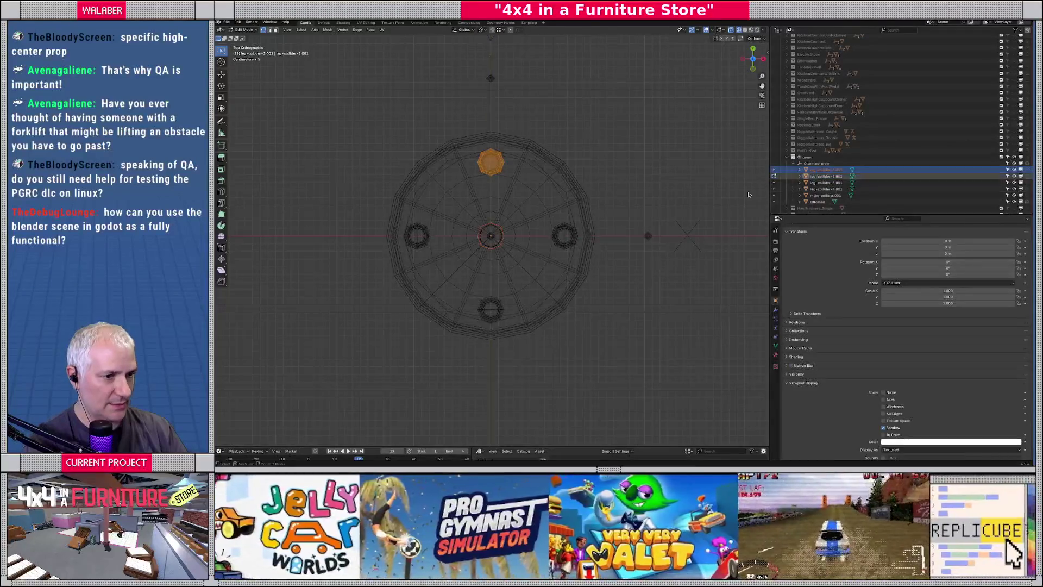
{"action": "key", "text": "Tab"}
{"action": "key", "text": "Tab"}
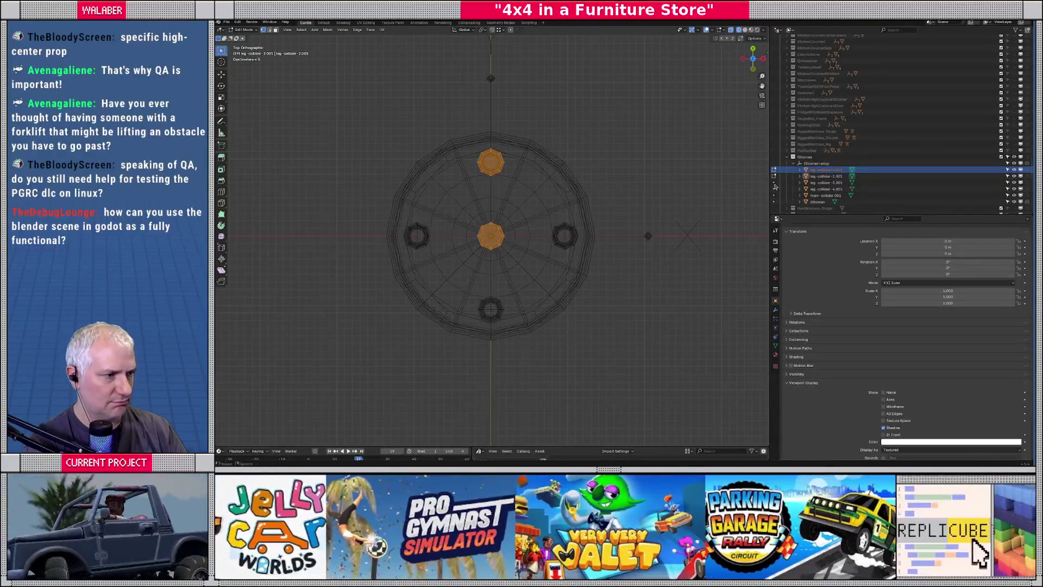
{"action": "key", "text": "Tab"}
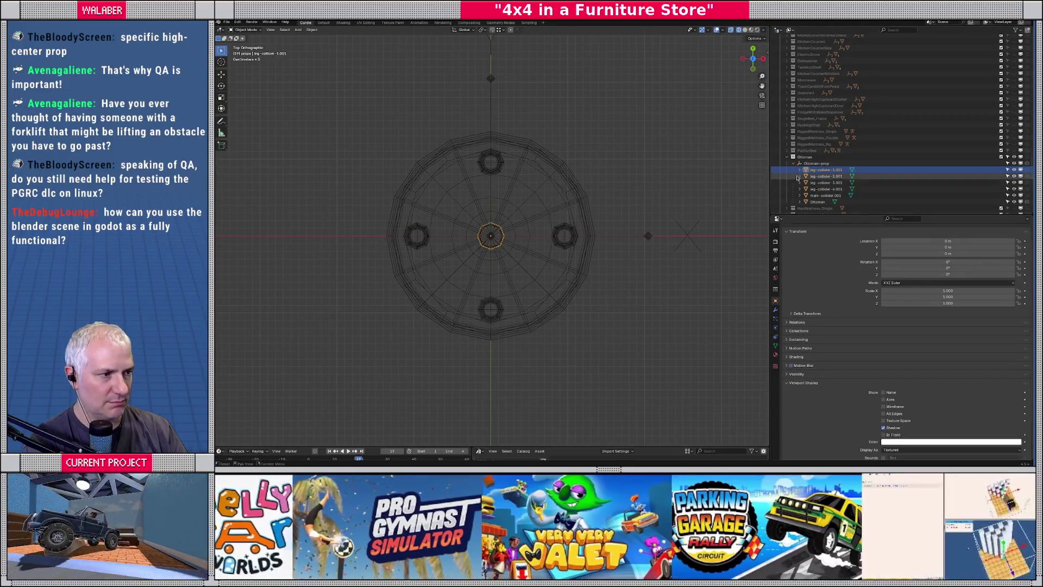
{"action": "left_click", "coordinate": [774, 170]}
{"action": "key", "text": "Tab"}
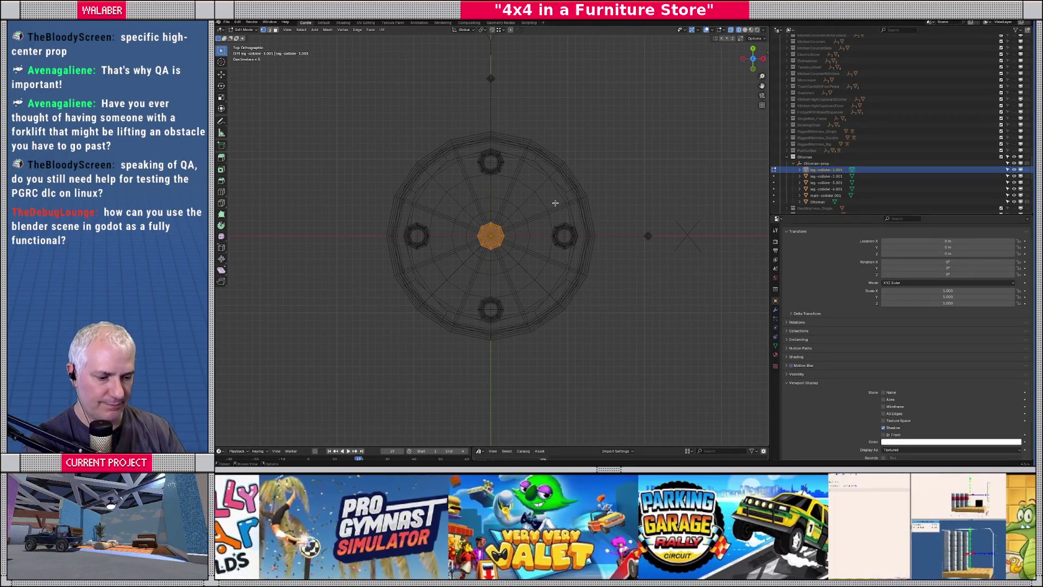
{"action": "type", "text": "gy-0.48"}
{"action": "key", "text": "Return"}
{"action": "key", "text": "Tab"}
{"action": "key", "text": "shift+z"}
{"action": "mouse_move", "coordinate": [555, 203]}
{"action": "middle_mouse_down"}
{"action": "mouse_move", "coordinate": [521, 136]}
{"action": "mouse_move", "coordinate": [501, 213]}
{"action": "mouse_move", "coordinate": [492, 212]}
{"action": "middle_mouse_up"}
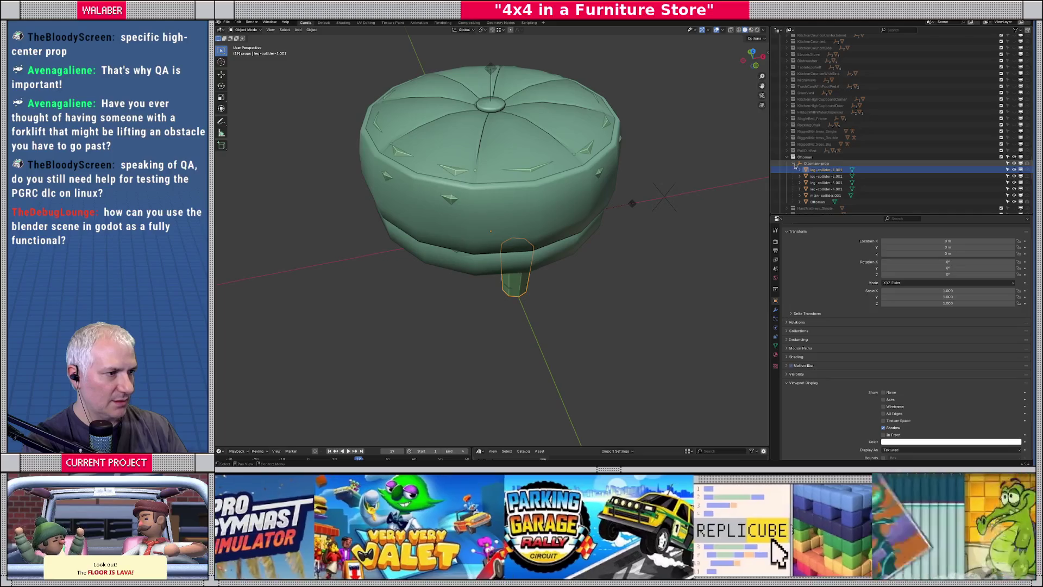
Collapse the Ottoman-prop and Ottoman hierarchies and select the props collection.
{"action": "left_click", "coordinate": [794, 164]}
{"action": "left_click", "coordinate": [787, 157]}
{"action": "scroll", "coordinate": [803, 162], "scroll_direction": "down", "scroll_amount": 10}
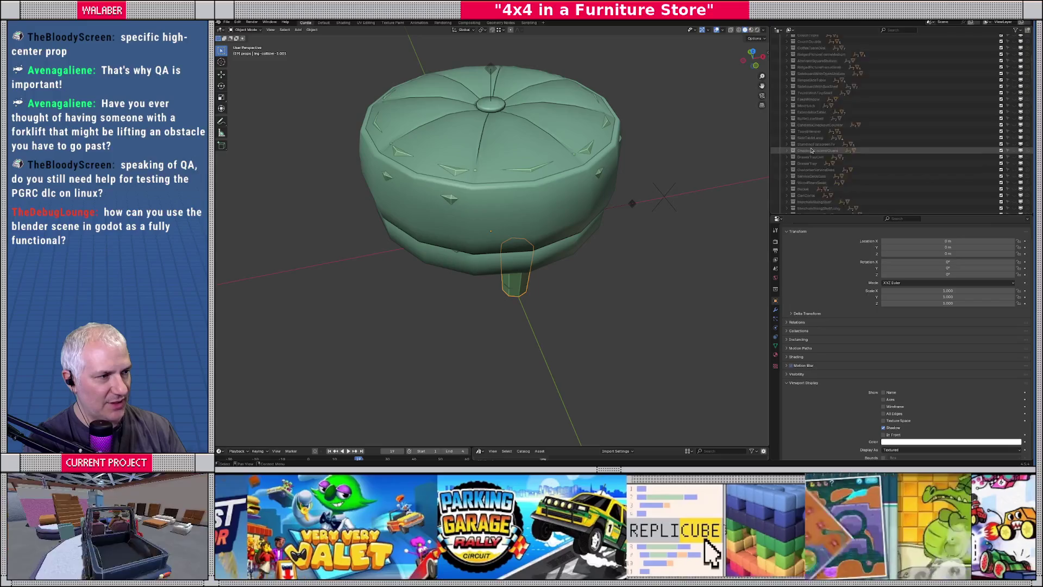
{"action": "scroll", "coordinate": [815, 98], "scroll_direction": "up", "scroll_amount": 15}
{"action": "left_click", "coordinate": [796, 57]}
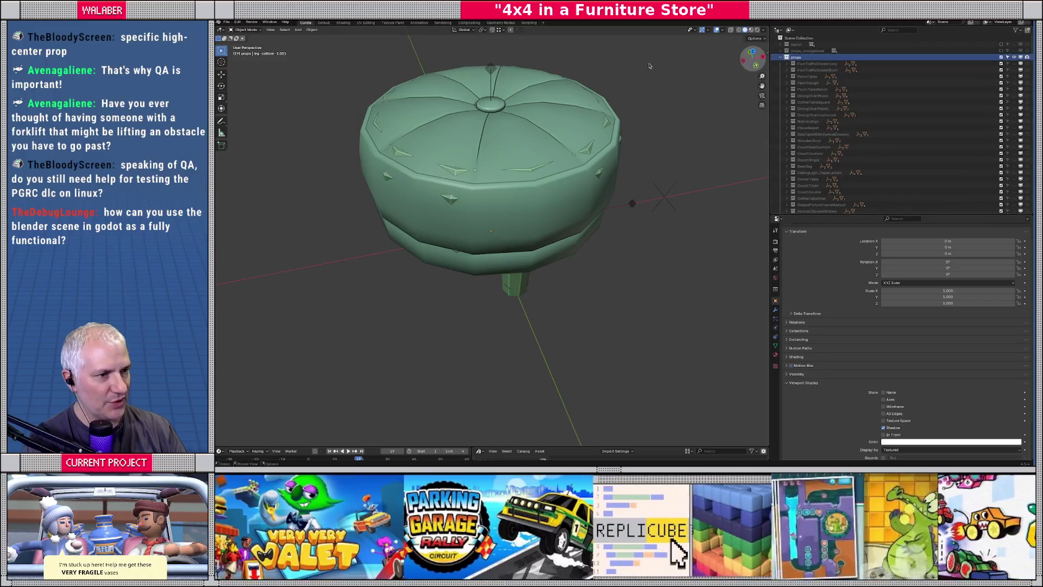
{"action": "left_click", "coordinate": [226, 23]}
Export the props as glTF 2.0 in glTF Separate format, overwriting props.gltf.
{"action": "mouse_move", "coordinate": [247, 119]}
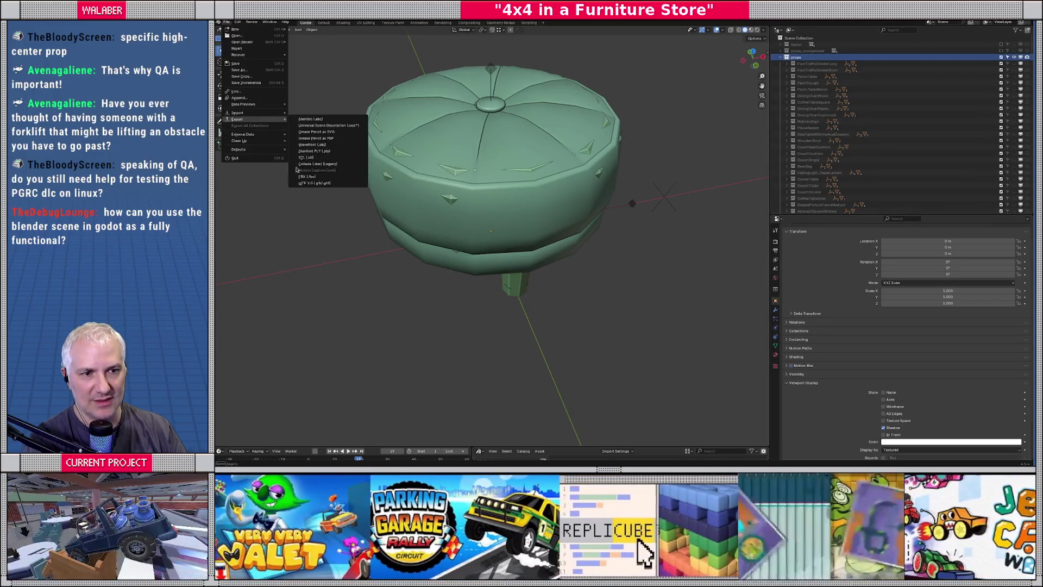
{"action": "left_click", "coordinate": [315, 182]}
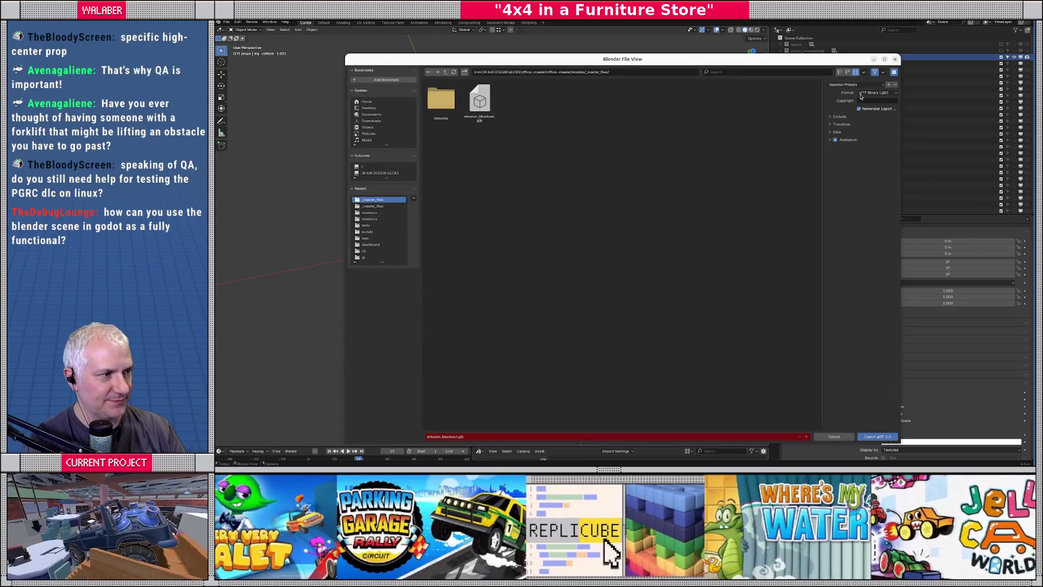
{"action": "left_click", "coordinate": [878, 92]}
{"action": "left_click", "coordinate": [875, 103]}
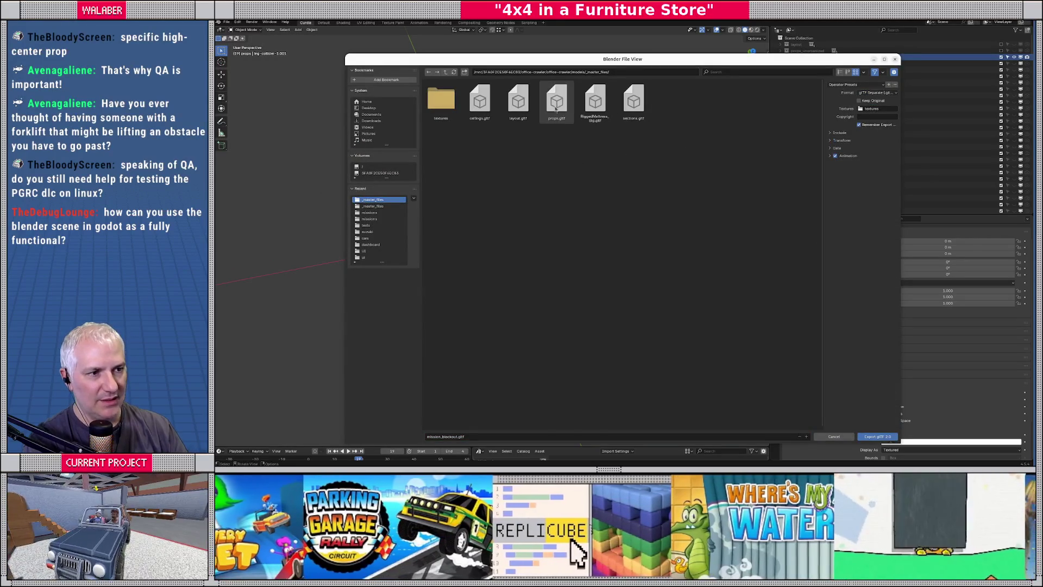
{"action": "double_click", "coordinate": [556, 101]}
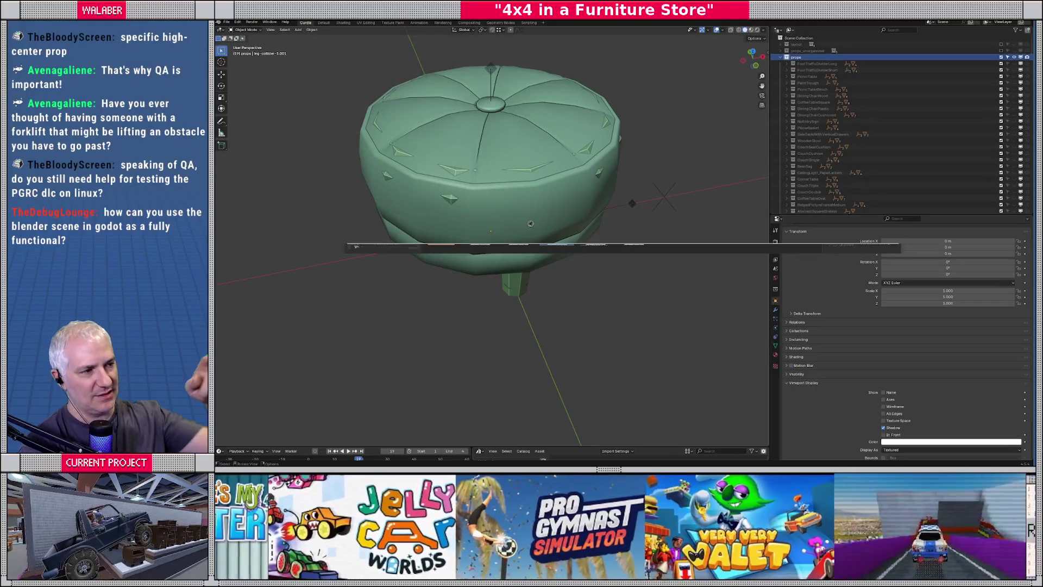
{"action": "scroll", "coordinate": [531, 226], "scroll_direction": "down", "scroll_amount": 5}
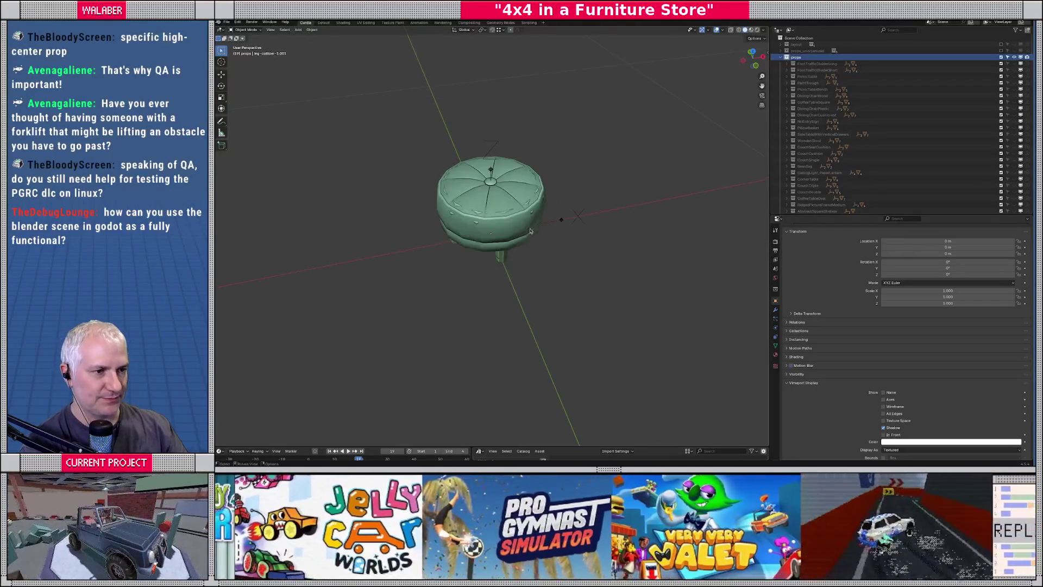
Exclude props, include layout, and exclude its ceilings, outdoor and sections collections.
{"action": "left_click", "coordinate": [1001, 57]}
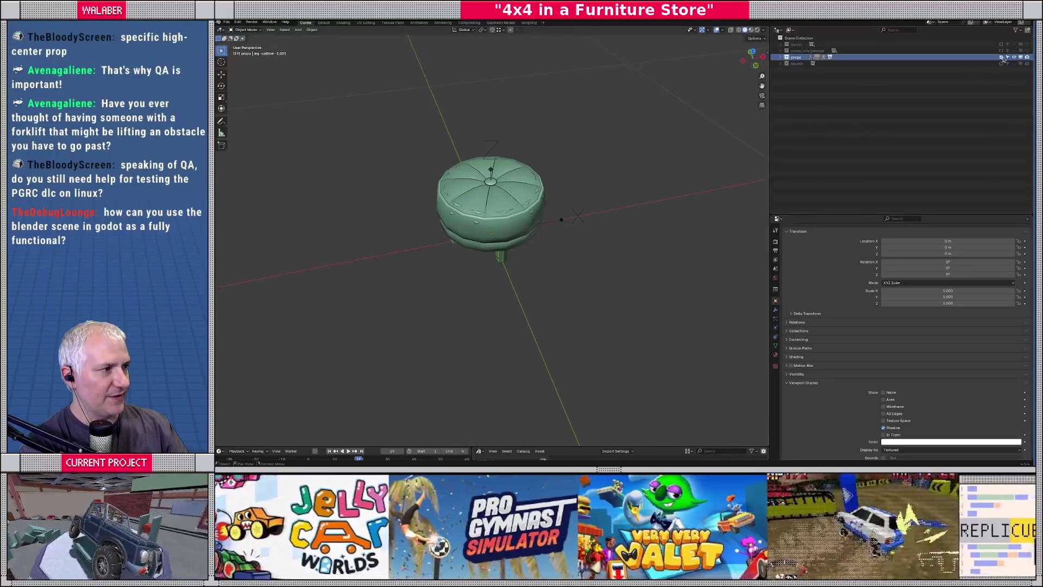
{"action": "left_click", "coordinate": [1001, 58]}
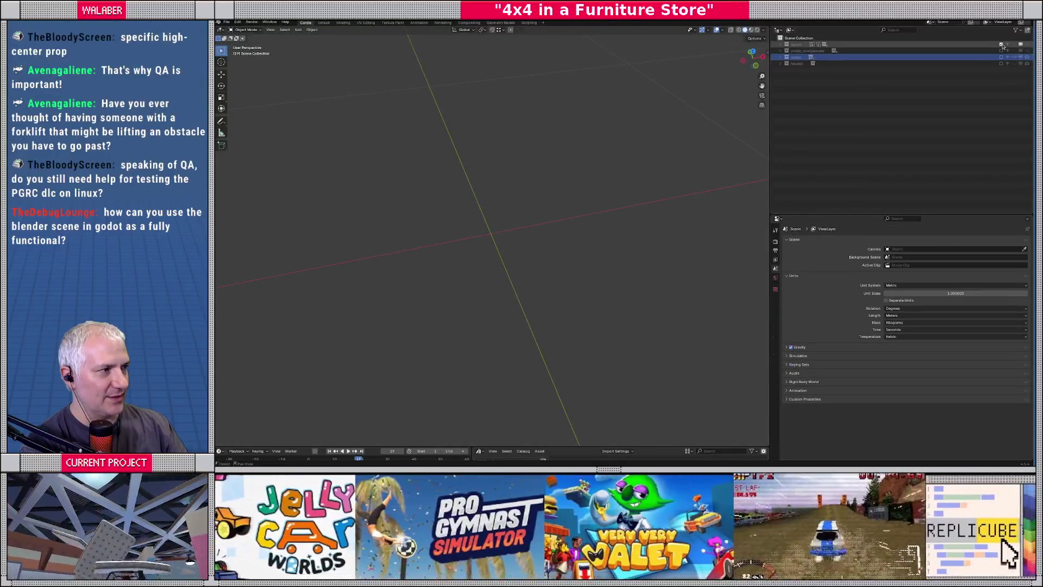
{"action": "left_click", "coordinate": [1013, 45]}
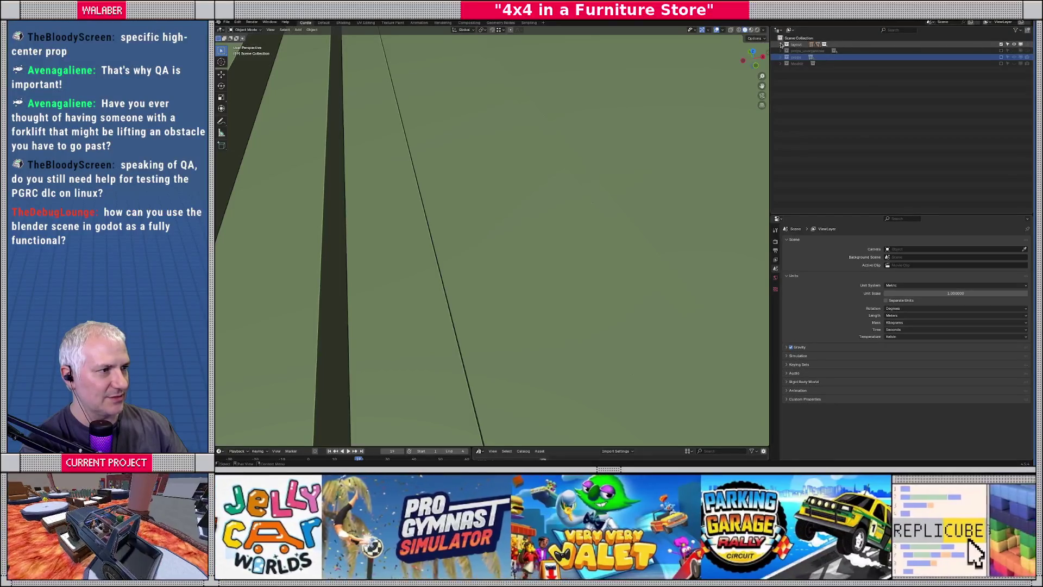
{"action": "left_click", "coordinate": [780, 45]}
{"action": "left_click_drag", "start_coordinate": [1001, 173], "coordinate": [1001, 161]}
{"action": "scroll", "coordinate": [566, 250], "scroll_direction": "down", "scroll_amount": 15}
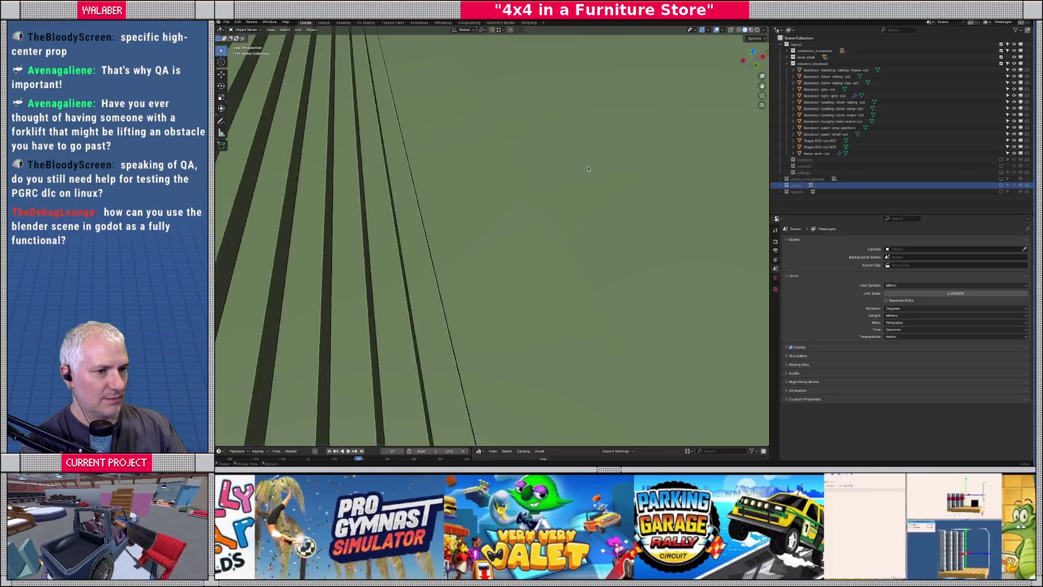
Check collection_instances and level_shell visibility from an angle, then select Stage.002-col.003.
{"action": "middle_click_drag", "start_coordinate": [566, 249], "coordinate": [548, 244]}
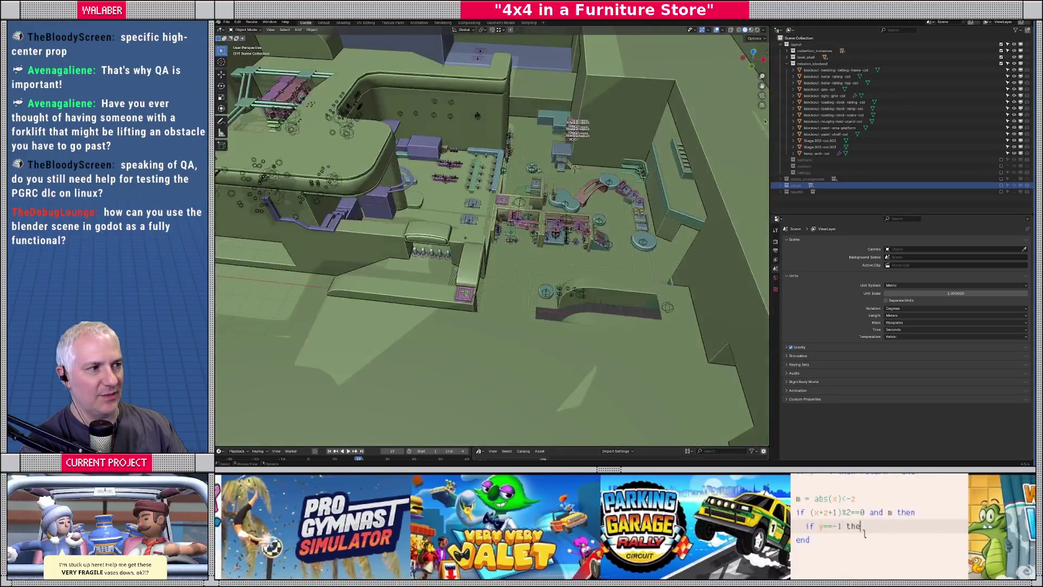
{"action": "left_click", "coordinate": [1014, 51]}
{"action": "left_click", "coordinate": [1013, 50]}
{"action": "left_click", "coordinate": [1014, 57]}
{"action": "left_click", "coordinate": [1013, 57]}
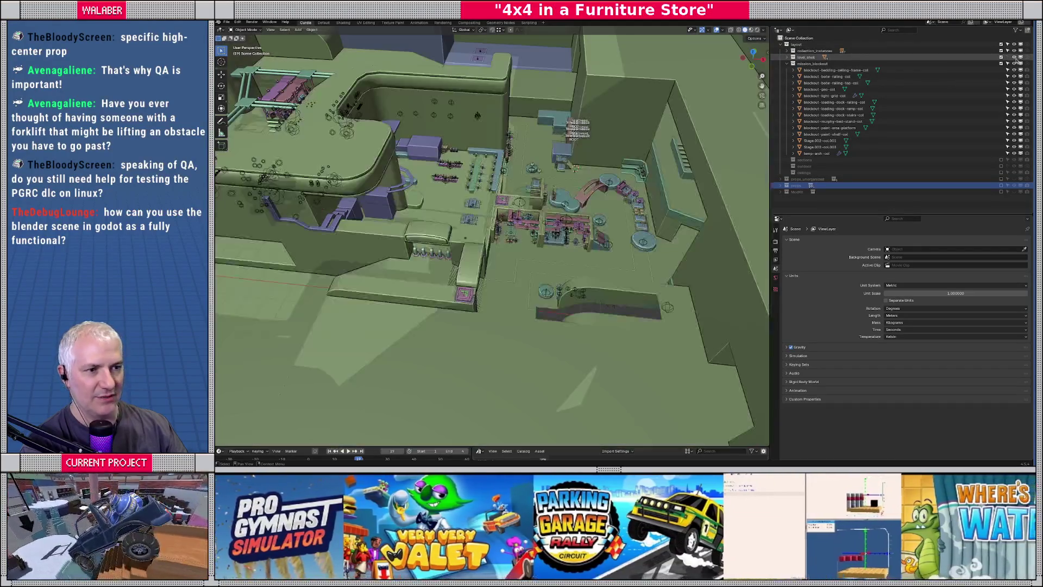
{"action": "left_click", "coordinate": [1014, 57]}
{"action": "left_click", "coordinate": [1014, 57]}
{"action": "left_click", "coordinate": [1013, 57]}
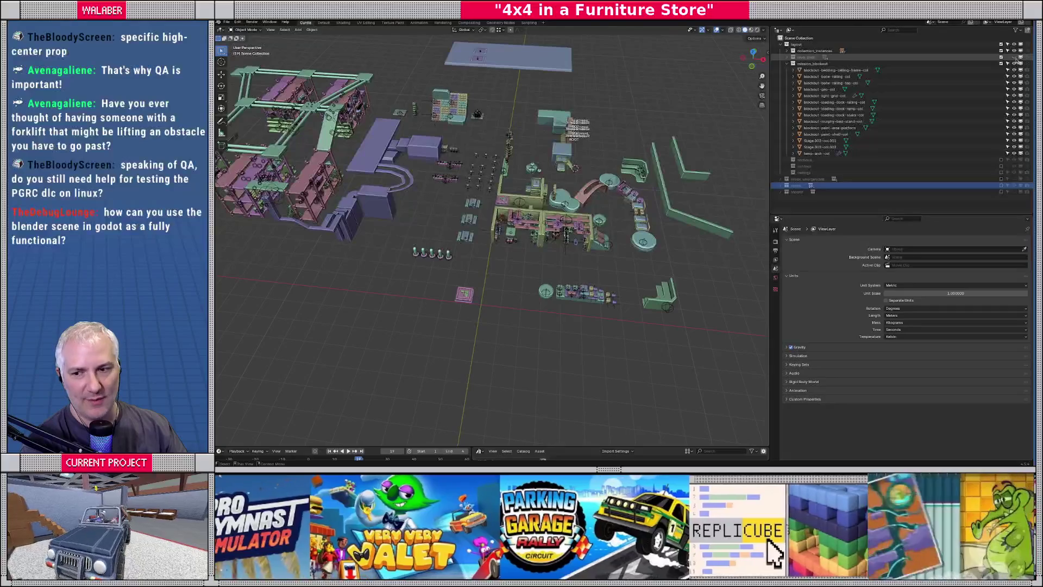
{"action": "left_click", "coordinate": [1013, 57]}
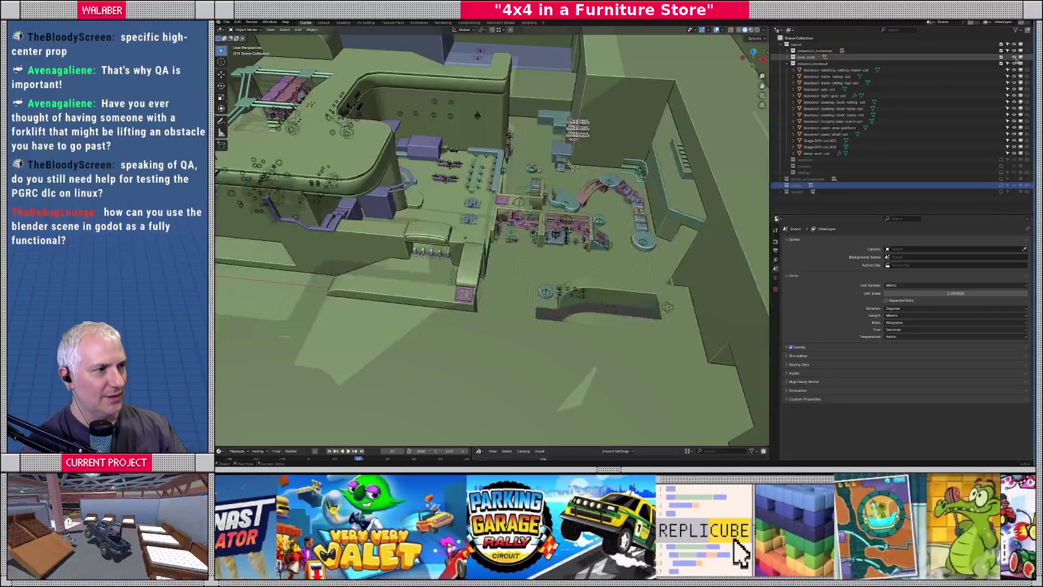
{"action": "left_click", "coordinate": [562, 136]}
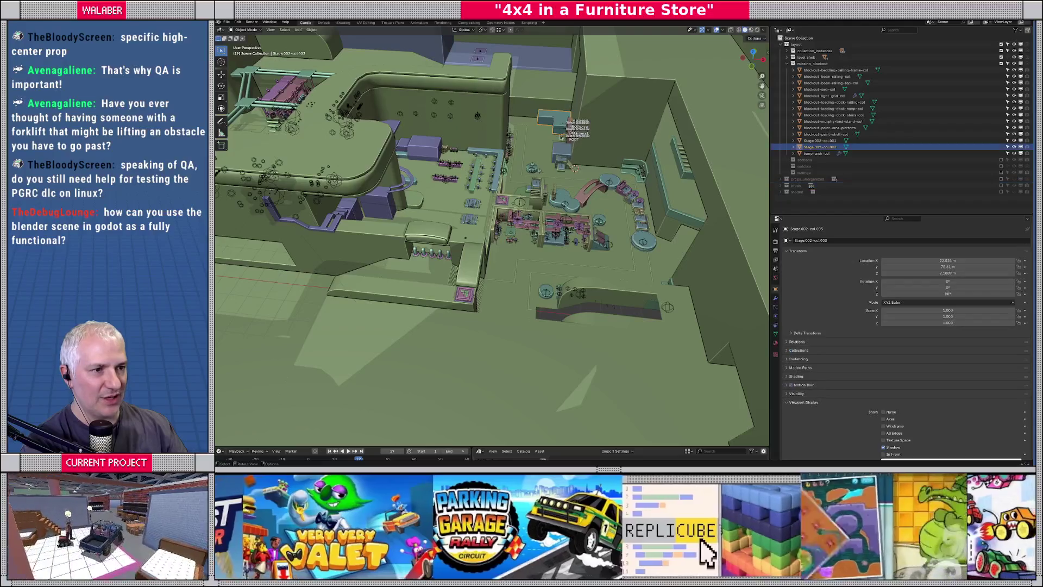
{"action": "key", "text": "KP_Decimal"}
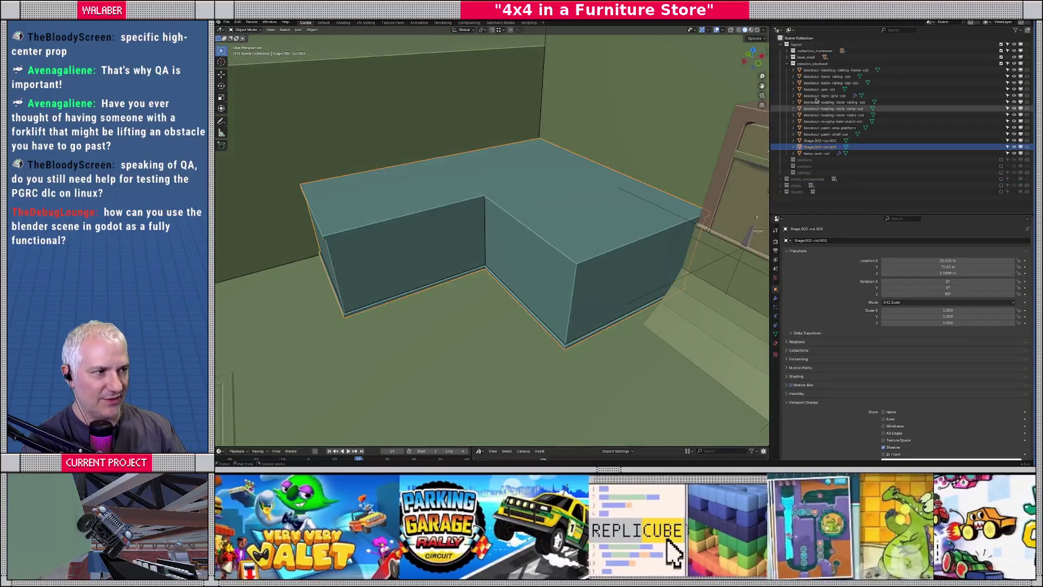
{"action": "scroll", "coordinate": [611, 249], "scroll_direction": "down", "scroll_amount": 5}
{"action": "mouse_move", "coordinate": [611, 250]}
{"action": "middle_mouse_down"}
{"action": "mouse_move", "coordinate": [611, 278]}
{"action": "mouse_move", "coordinate": [641, 274]}
{"action": "middle_mouse_up"}
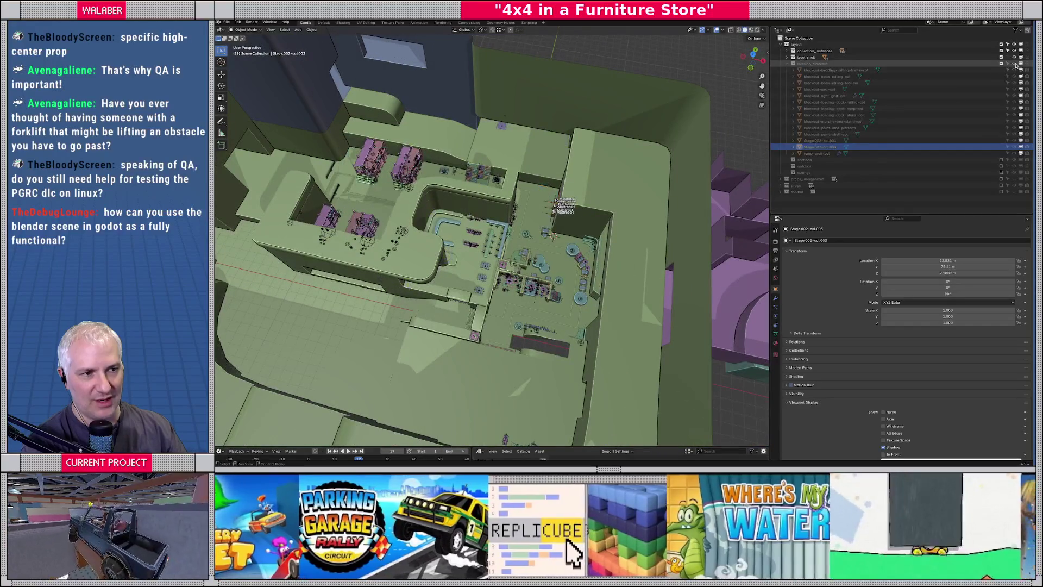
{"action": "left_click", "coordinate": [1014, 64]}
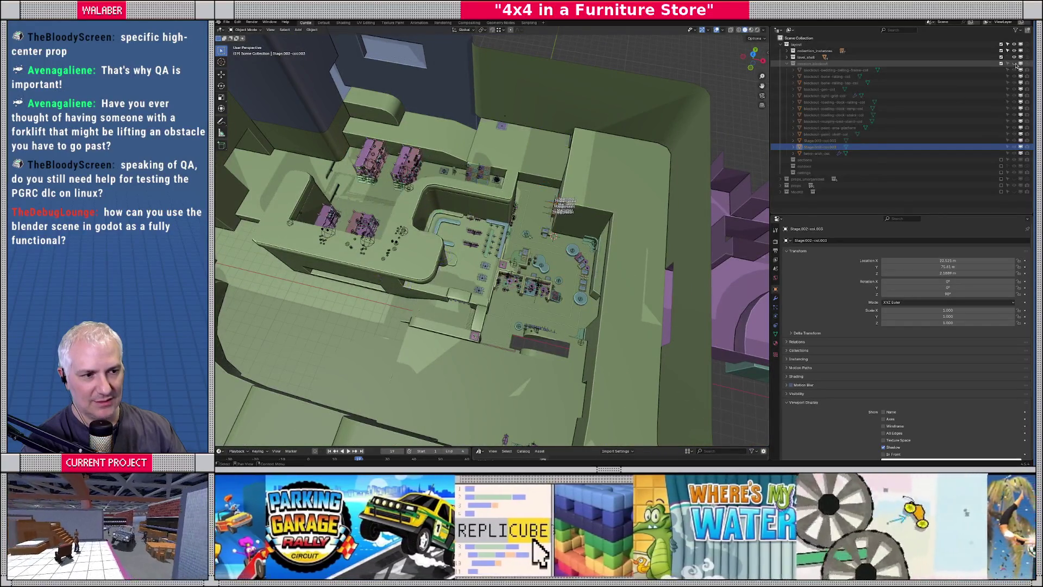
{"action": "left_click", "coordinate": [1013, 64]}
{"action": "left_click", "coordinate": [1014, 64]}
{"action": "left_click", "coordinate": [1015, 65]}
{"action": "left_click", "coordinate": [1015, 65]}
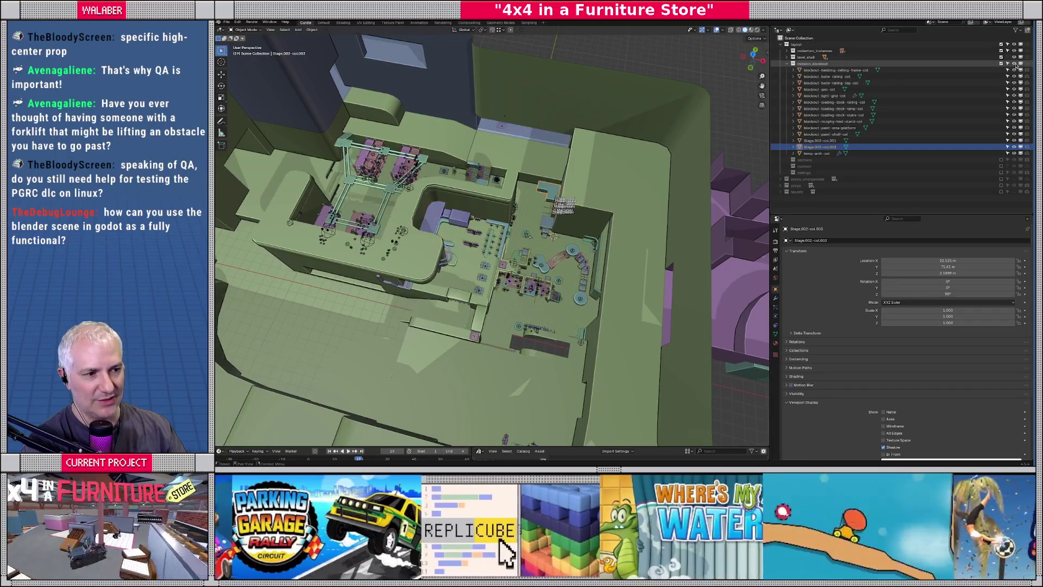
{"action": "left_click", "coordinate": [1015, 65]}
{"action": "scroll", "coordinate": [539, 240], "scroll_direction": "up", "scroll_amount": 4}
{"action": "scroll", "coordinate": [538, 241], "scroll_direction": "down", "scroll_amount": 1}
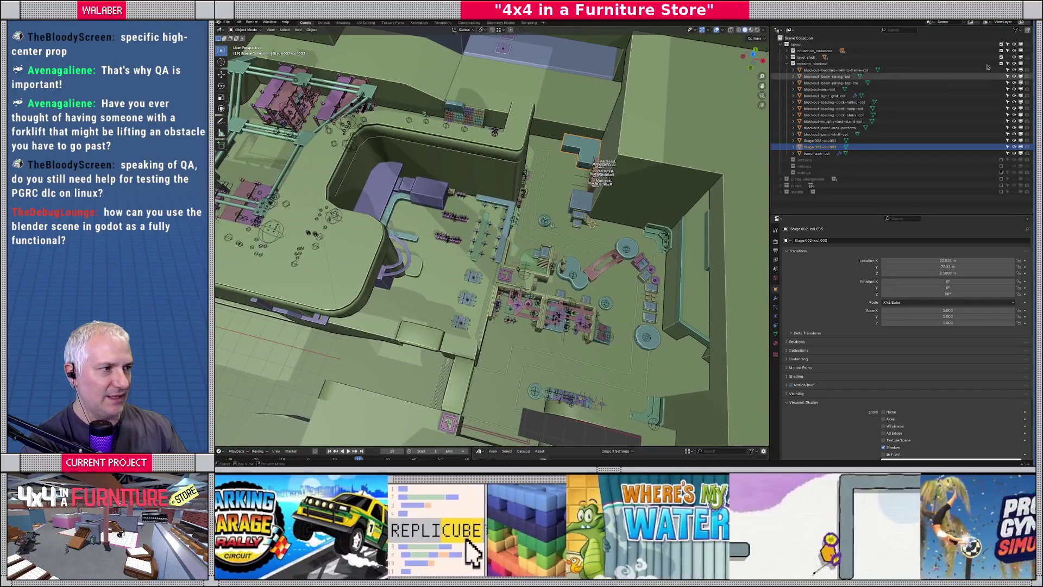
{"action": "left_click", "coordinate": [1013, 51]}
{"action": "left_click", "coordinate": [1013, 51]}
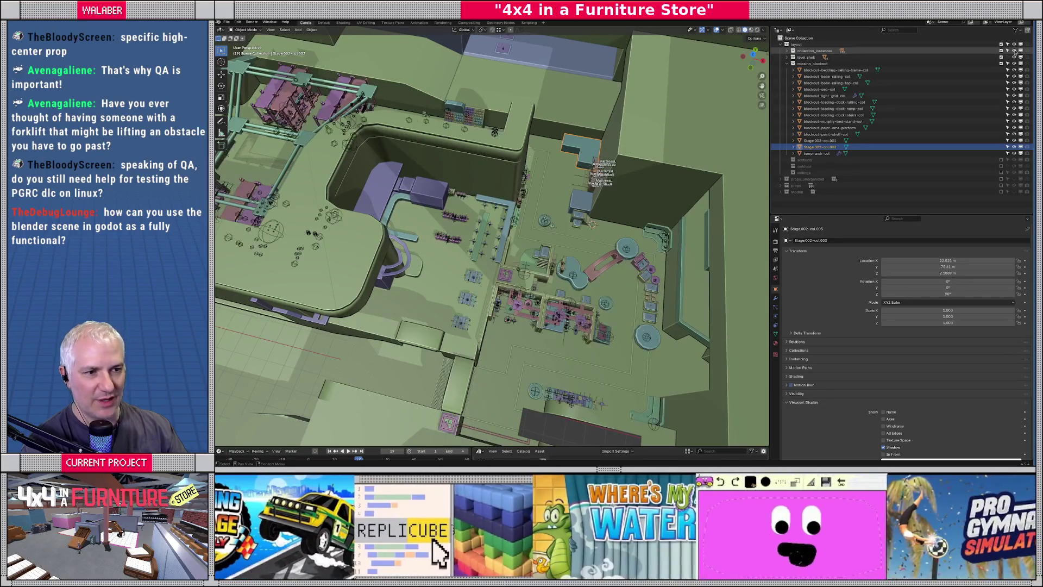
{"action": "left_click", "coordinate": [1013, 51]}
{"action": "left_click", "coordinate": [1014, 51]}
{"action": "left_click", "coordinate": [1014, 51]}
{"action": "left_click", "coordinate": [1013, 51]}
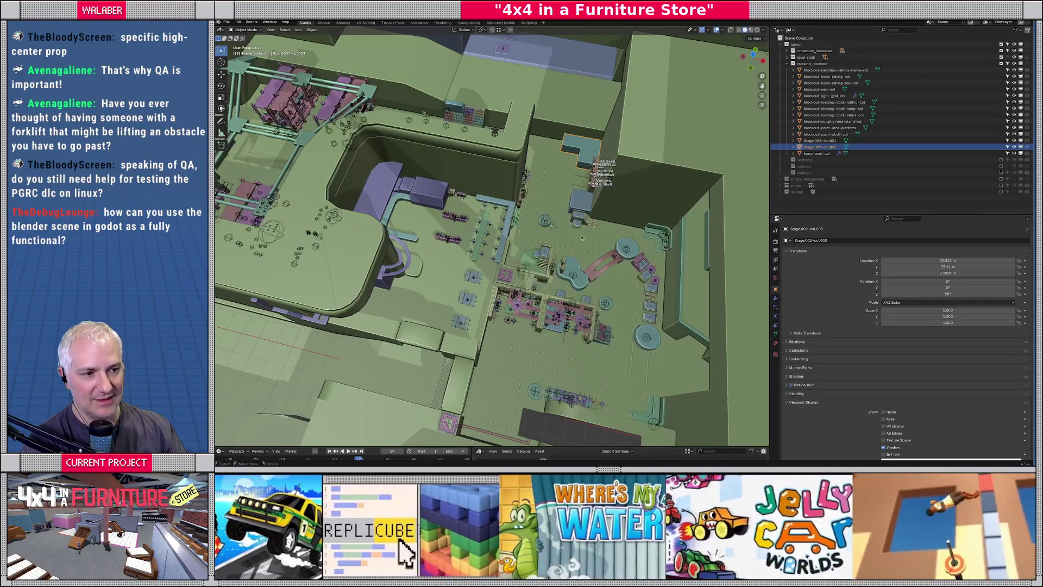
{"action": "scroll", "coordinate": [500, 261], "scroll_direction": "up", "scroll_amount": 4}
{"action": "left_click", "coordinate": [450, 339]}
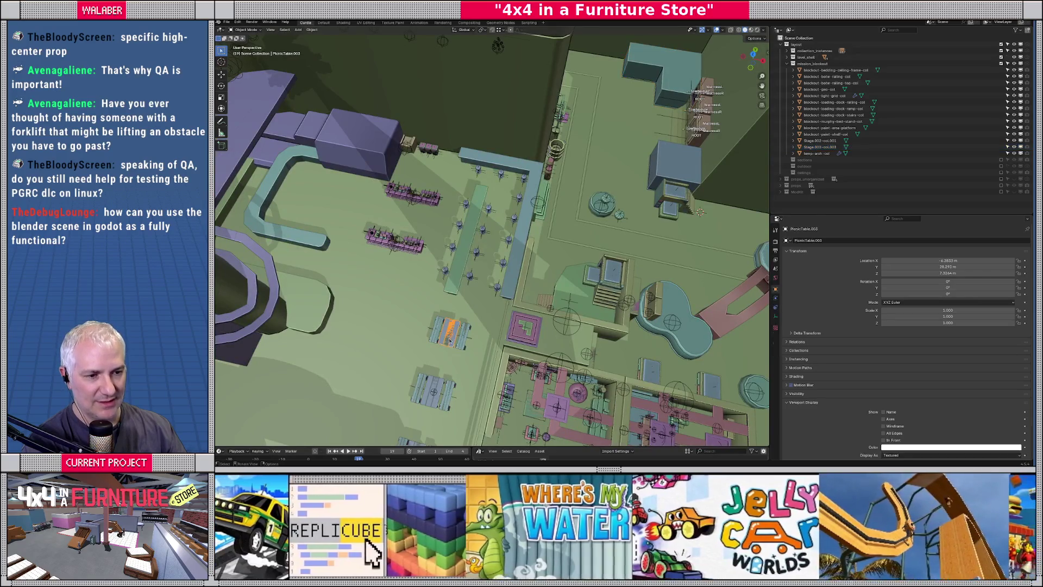
Frame the picnic table, save master.blend, re-include sections and switch to Scripting.
{"action": "key", "text": "KP_Decimal"}
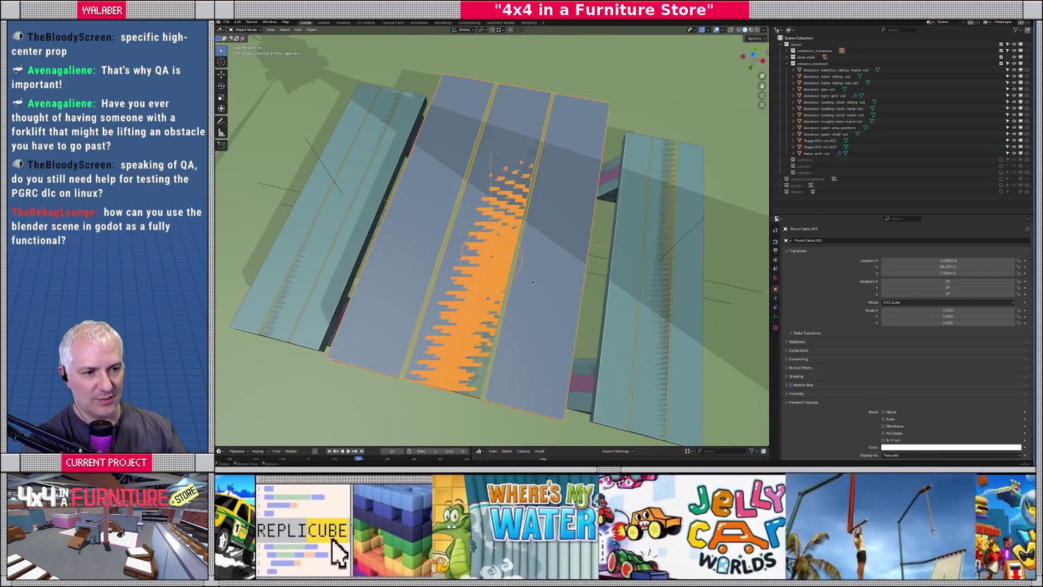
{"action": "scroll", "coordinate": [597, 141], "scroll_direction": "down", "scroll_amount": 10}
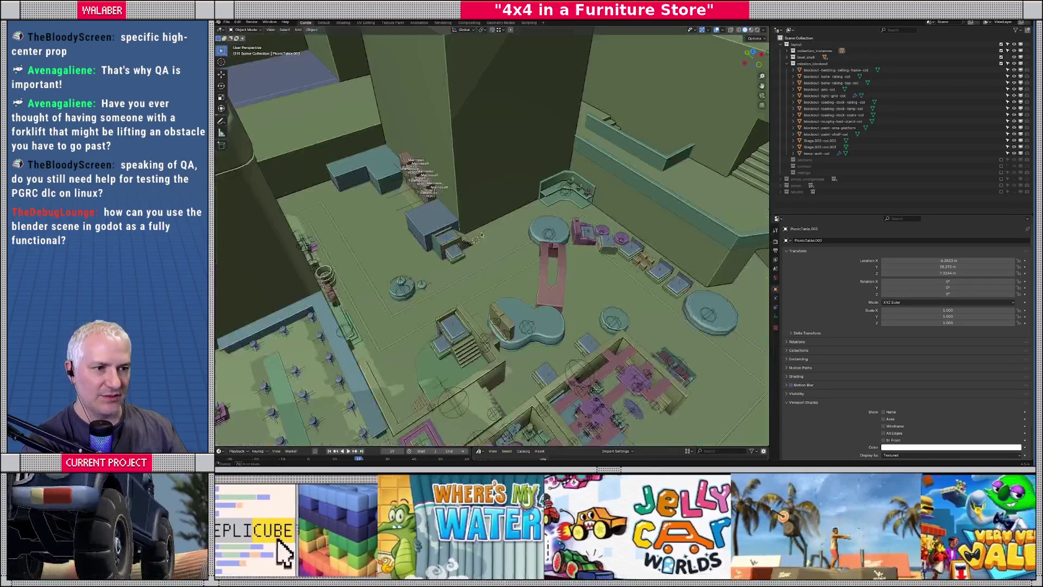
{"action": "mouse_move", "coordinate": [480, 234]}
{"action": "middle_mouse_down"}
{"action": "mouse_move", "coordinate": [417, 211]}
{"action": "mouse_move", "coordinate": [543, 53]}
{"action": "middle_mouse_up"}
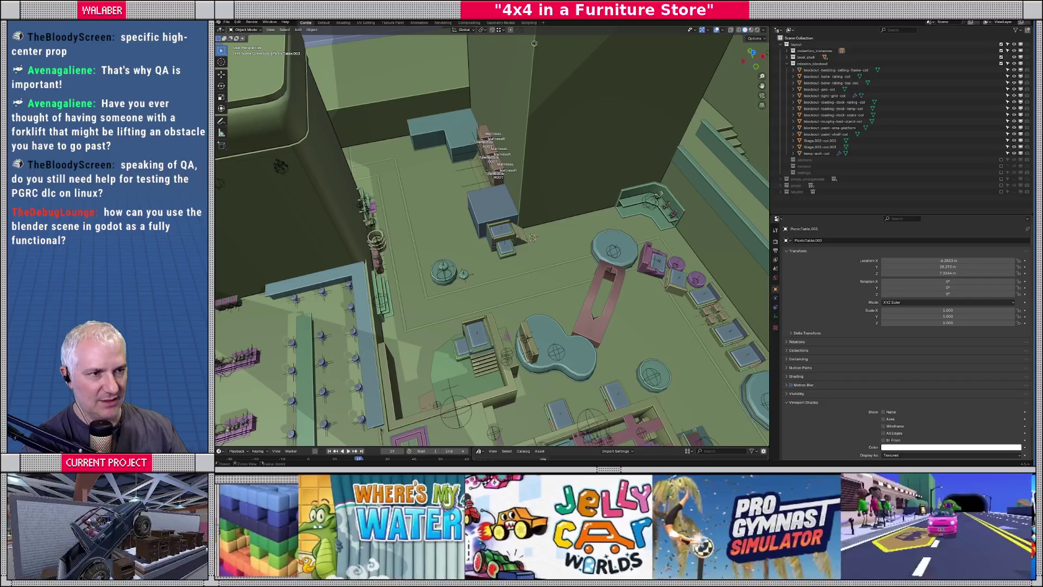
{"action": "key", "text": "ctrl+s"}
{"action": "left_click", "coordinate": [1001, 161]}
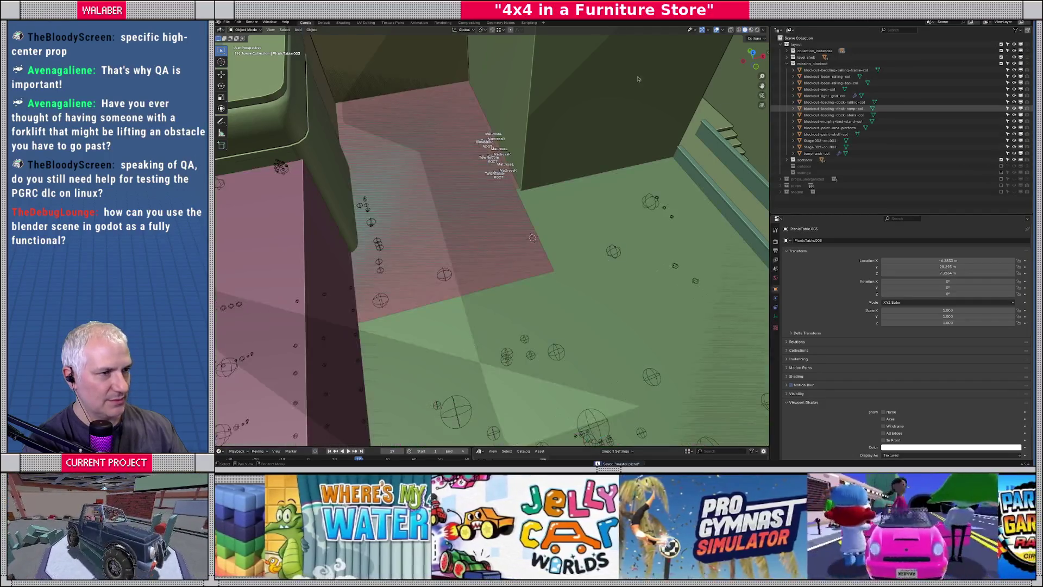
{"action": "left_click", "coordinate": [528, 23]}
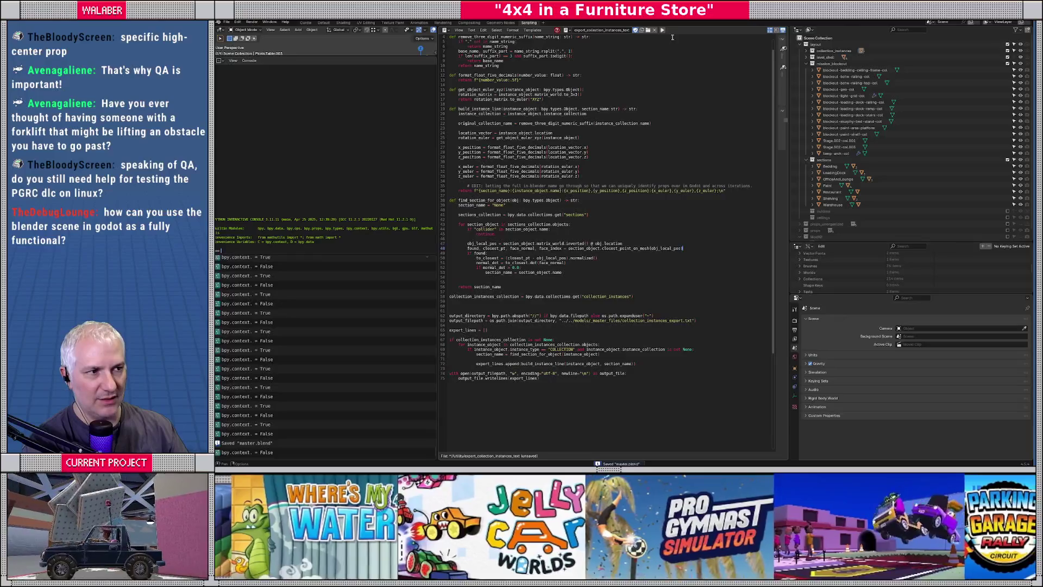
Run the collection-instance export script, return to Layout and exclude sections again.
{"action": "left_click", "coordinate": [662, 31]}
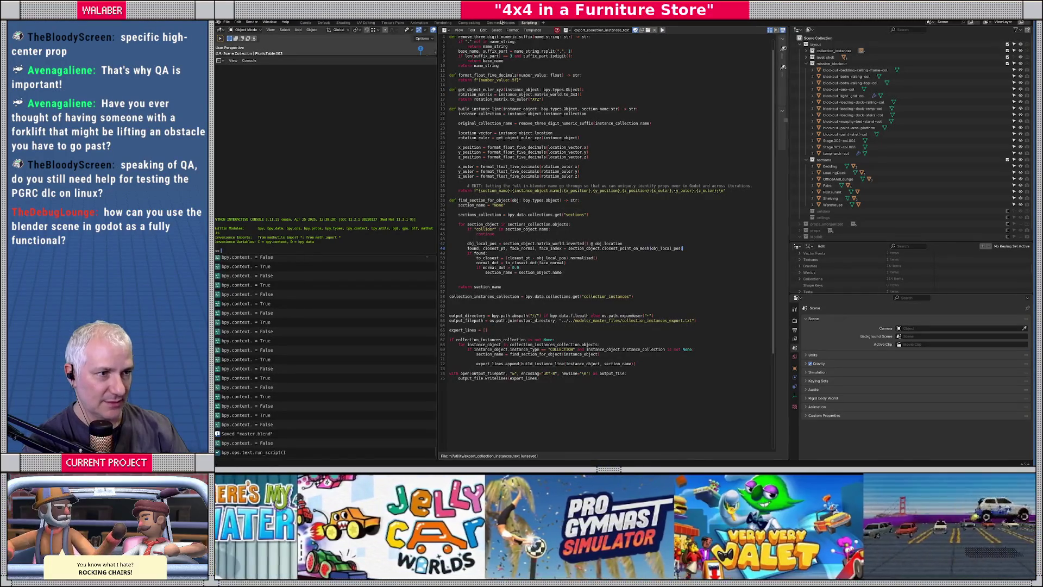
{"action": "left_click", "coordinate": [305, 23]}
{"action": "left_click", "coordinate": [1001, 160]}
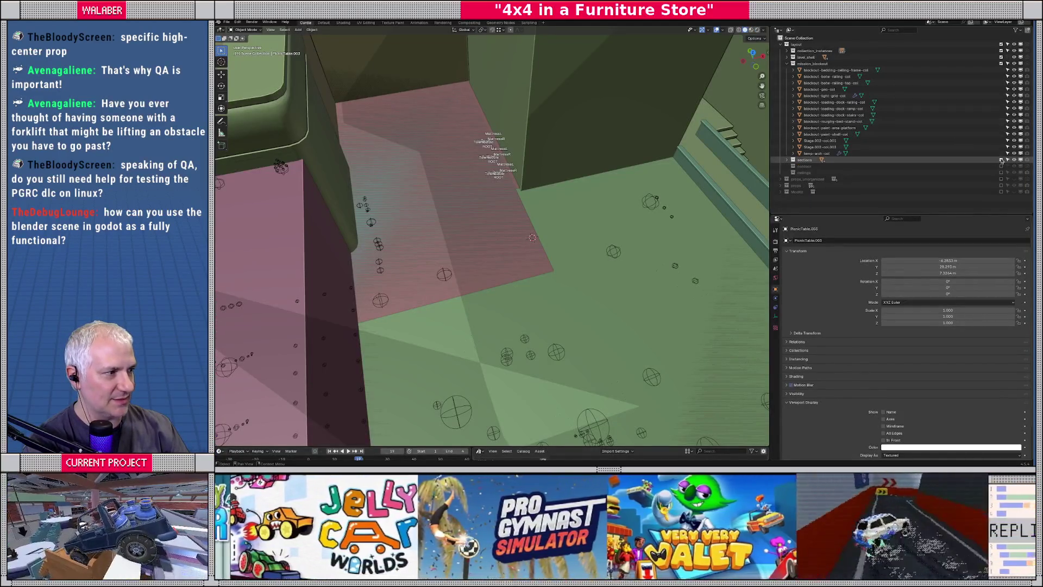
Export mission_blockout to mission_blockout.glb, reactivate level_shell, and switch to Godot.
{"action": "left_click", "coordinate": [809, 64]}
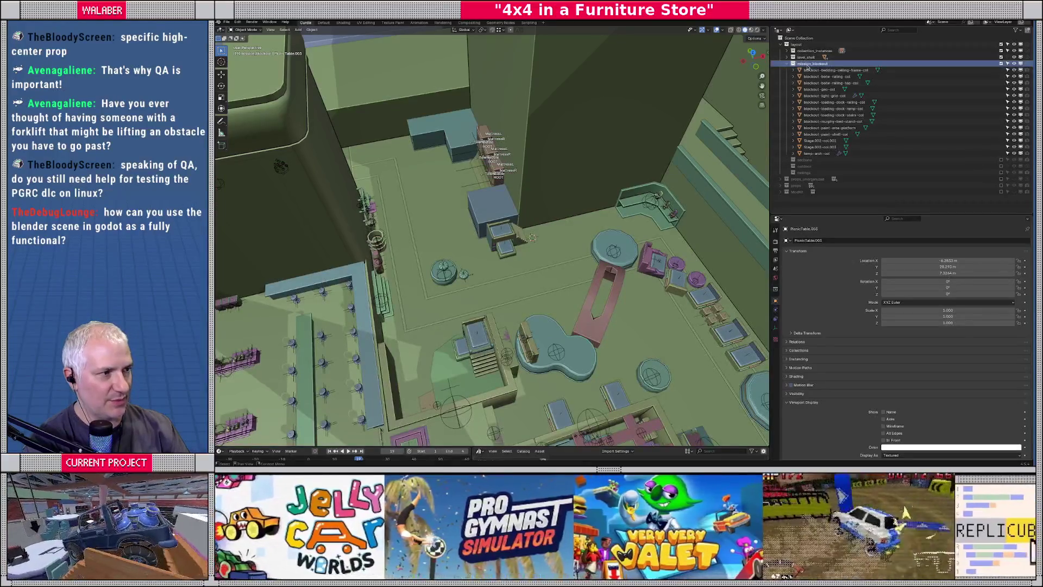
{"action": "left_click", "coordinate": [224, 23]}
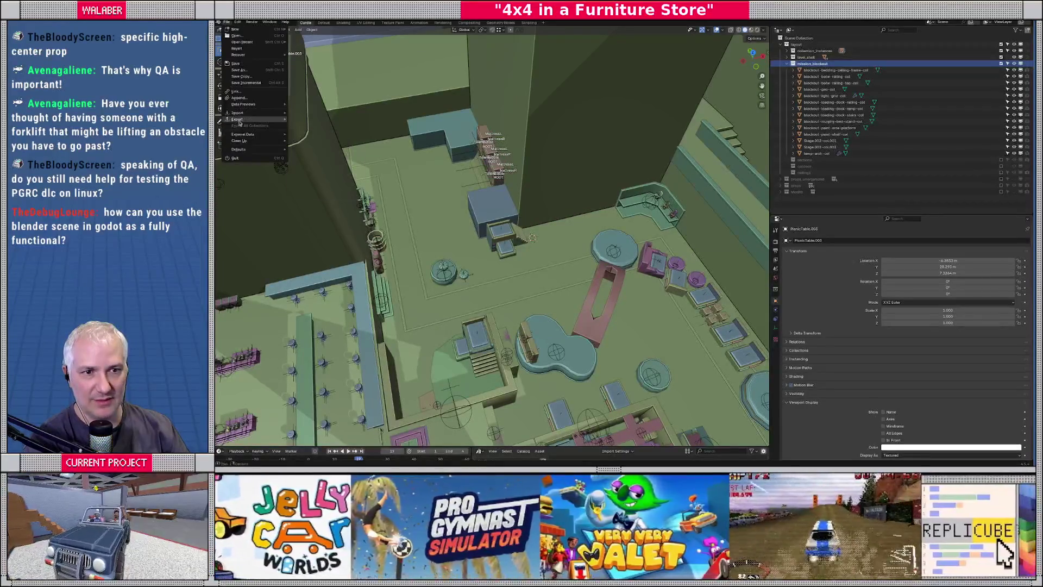
{"action": "mouse_move", "coordinate": [261, 119]}
{"action": "left_click", "coordinate": [333, 183]}
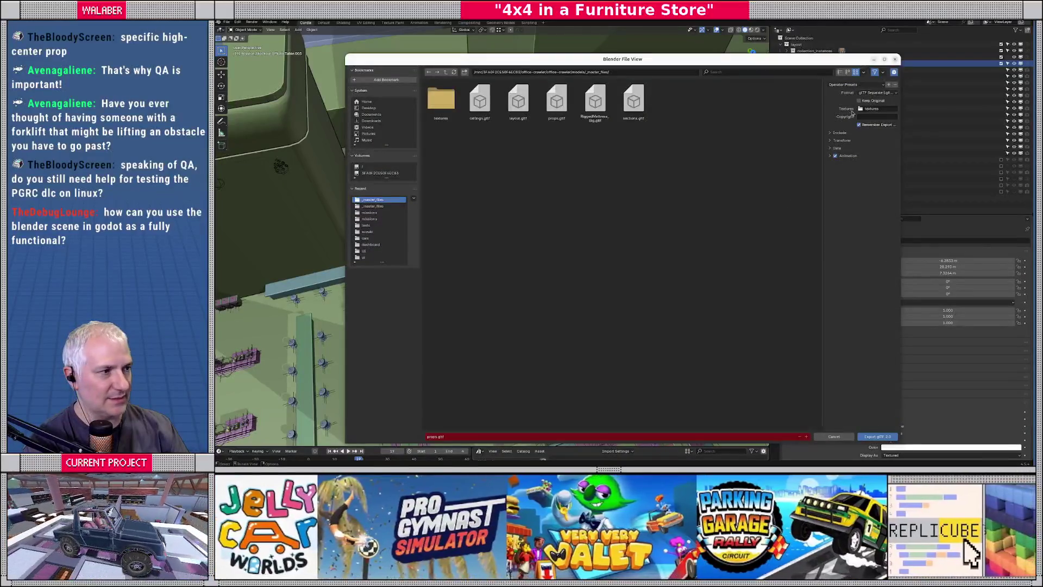
{"action": "double_click", "coordinate": [480, 100]}
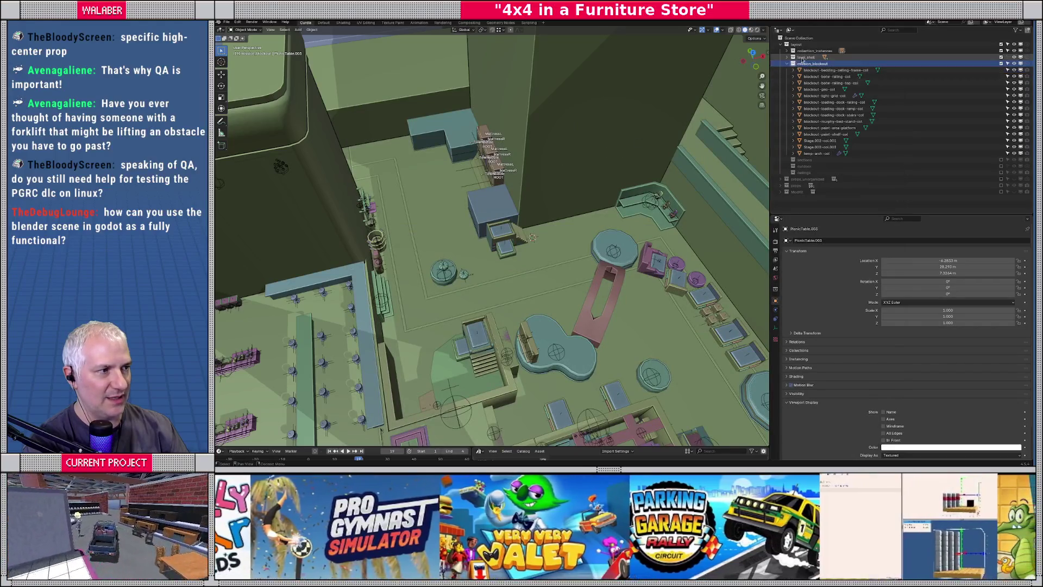
{"action": "left_click", "coordinate": [806, 57]}
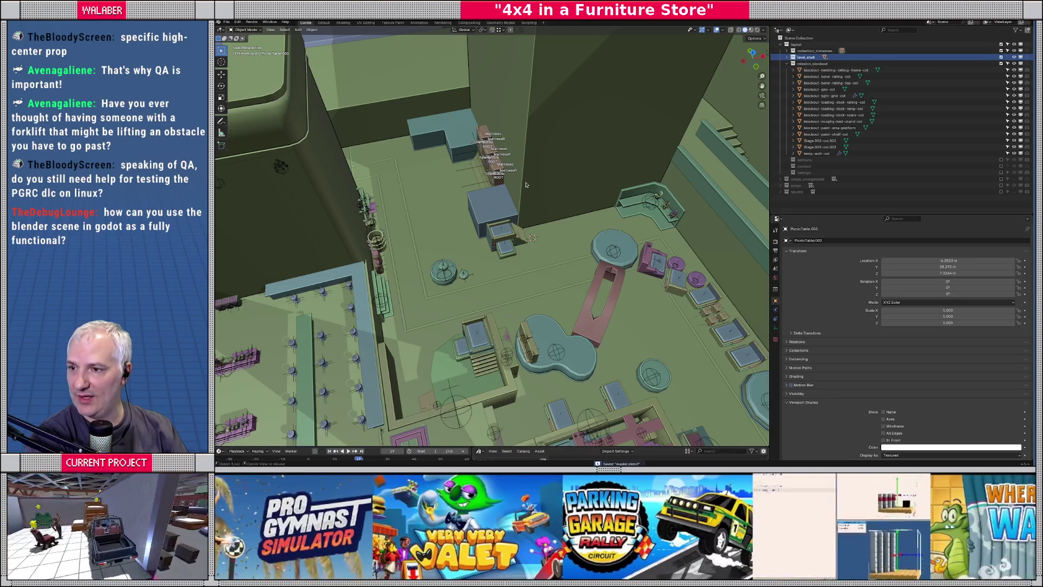
{"action": "key", "text": "alt+Tab"}
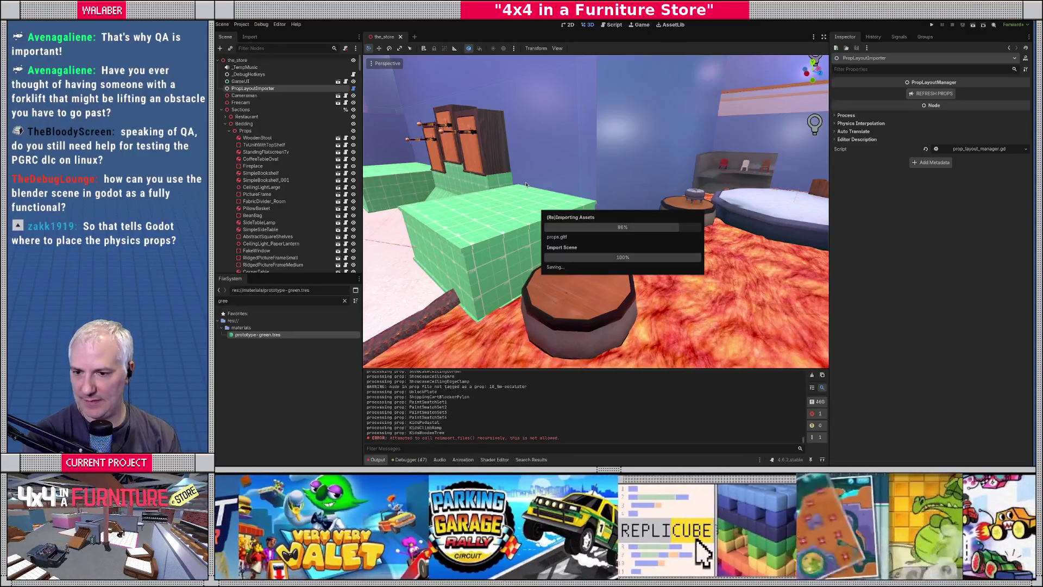
Turn toward the reimported stools, collapse Sections, and toggle the layout node's visibility.
{"action": "scroll", "coordinate": [526, 201], "scroll_direction": "down", "scroll_amount": 2}
{"action": "middle_click_drag", "start_coordinate": [526, 202], "coordinate": [467, 192]}
{"action": "left_click", "coordinate": [222, 110]}
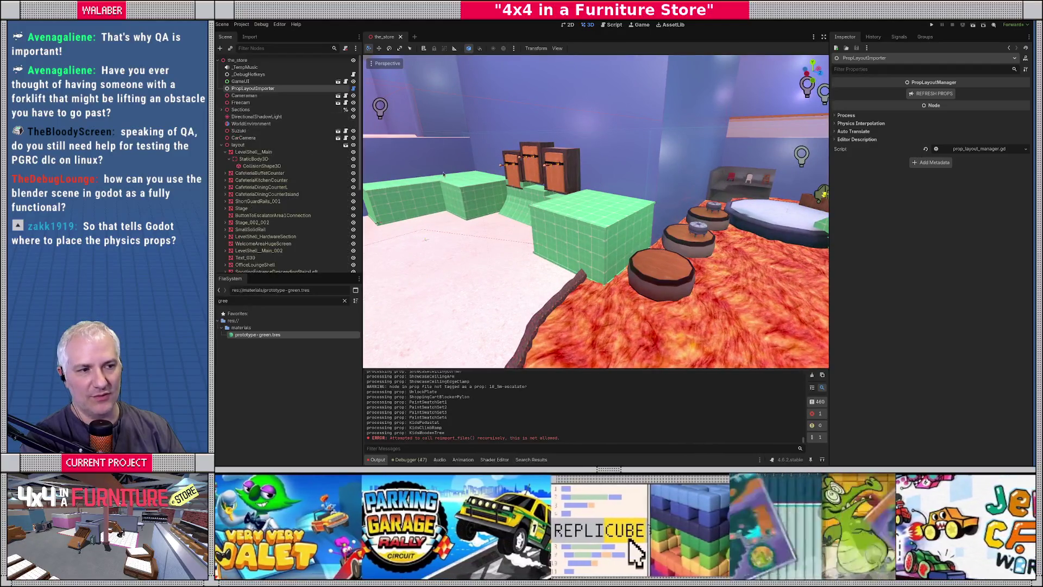
{"action": "scroll", "coordinate": [452, 185], "scroll_direction": "down", "scroll_amount": 5}
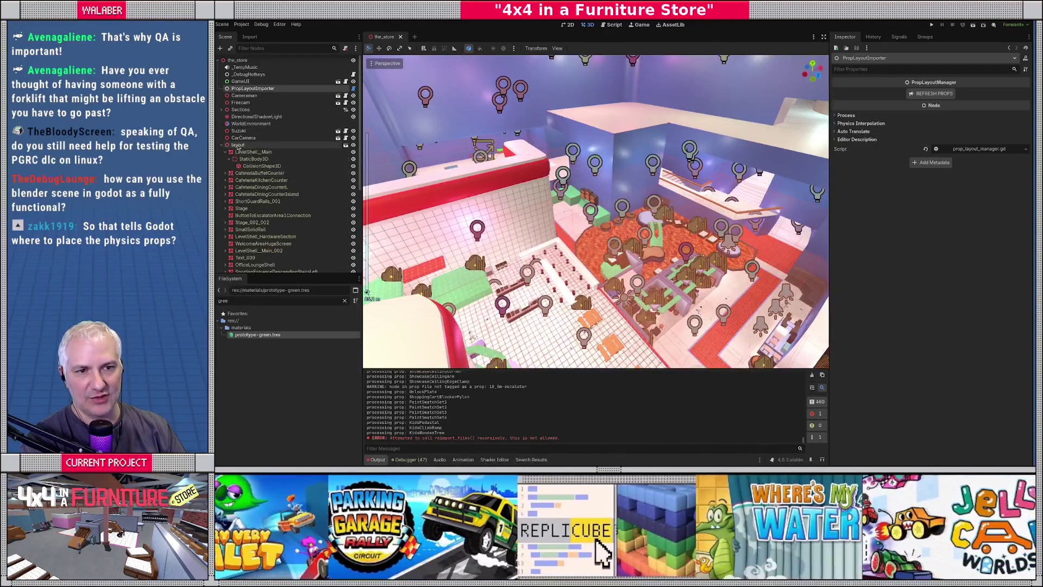
{"action": "left_click", "coordinate": [354, 145]}
{"action": "left_click", "coordinate": [354, 145]}
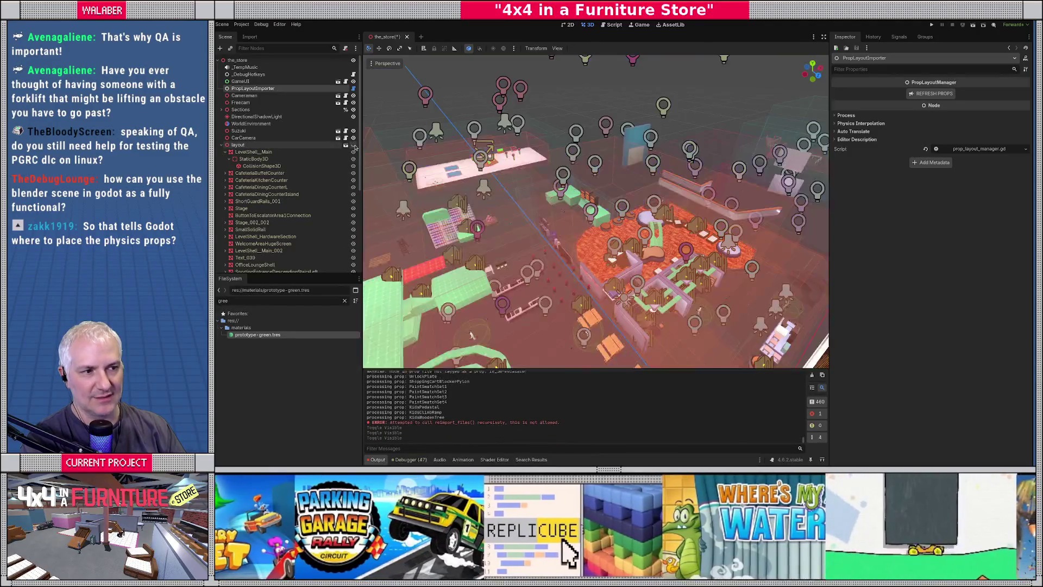
{"action": "left_click", "coordinate": [354, 145]}
{"action": "left_click", "coordinate": [354, 145]}
{"action": "left_click", "coordinate": [353, 145]}
{"action": "left_click", "coordinate": [353, 145]}
{"action": "left_click", "coordinate": [354, 145]}
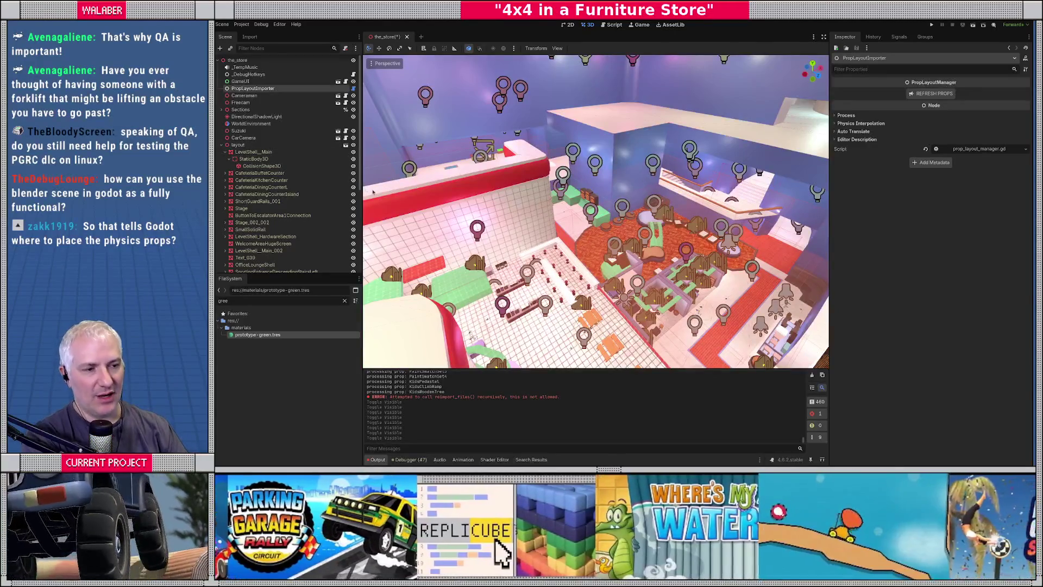
{"action": "scroll", "coordinate": [366, 188], "scroll_direction": "up", "scroll_amount": 10}
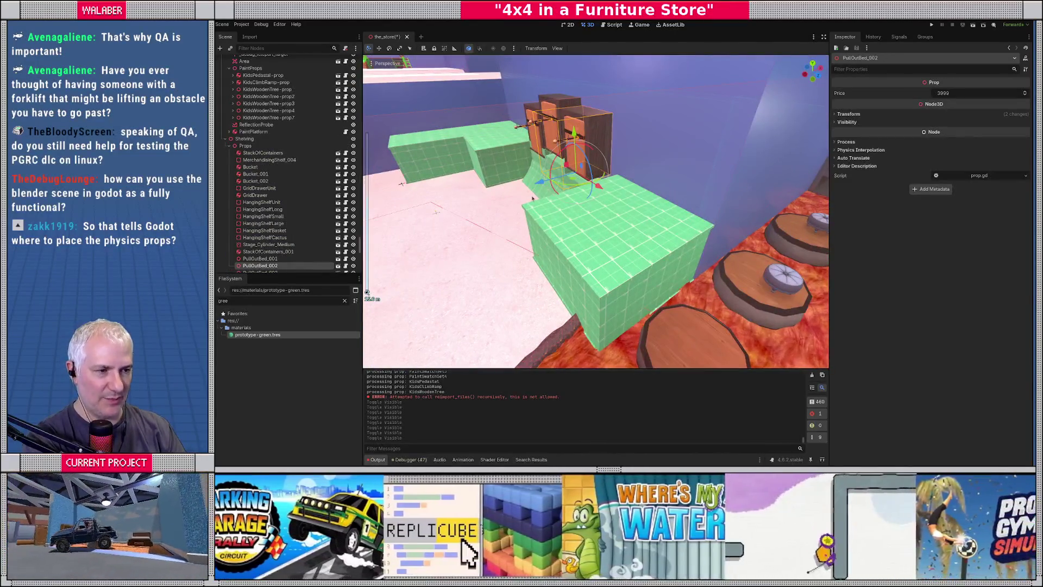
Frame PullOutBed_002, inspect its PullOutBed scene, then close it.
{"action": "key", "text": "f"}
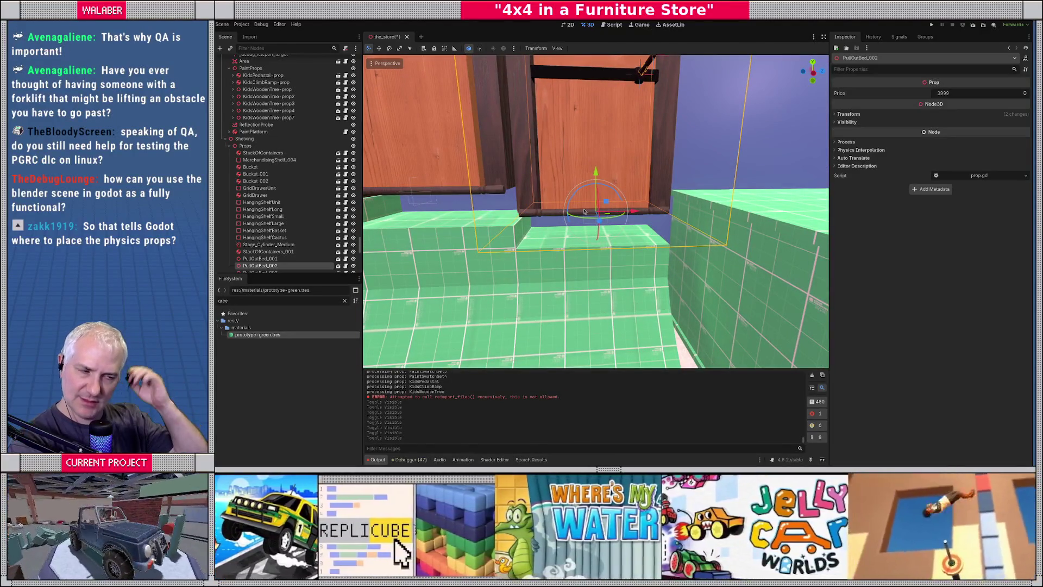
{"action": "mouse_move", "coordinate": [584, 211]}
{"action": "middle_mouse_down"}
{"action": "mouse_move", "coordinate": [588, 250]}
{"action": "mouse_move", "coordinate": [516, 215]}
{"action": "middle_mouse_up"}
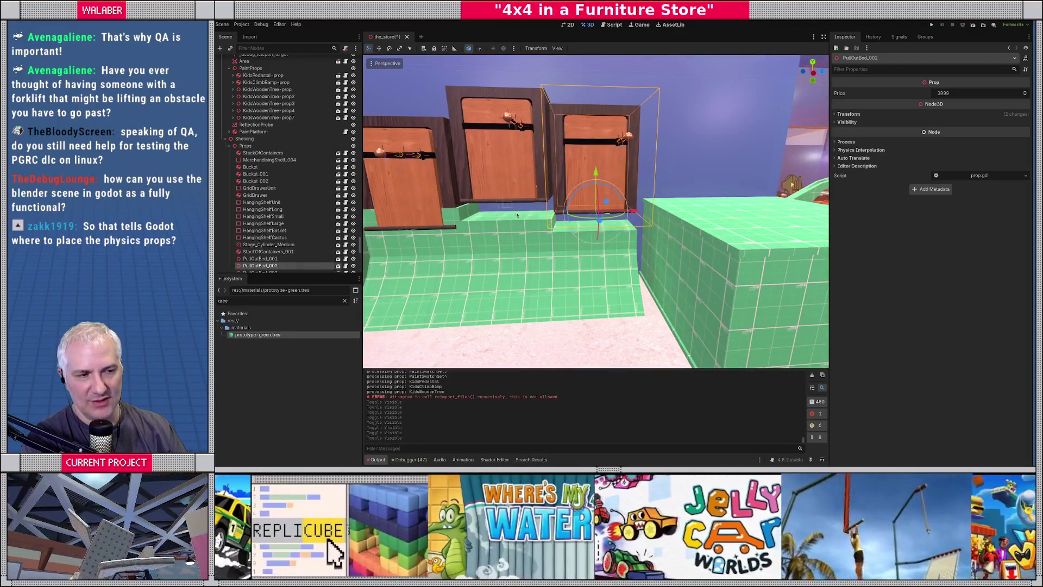
{"action": "double_click", "coordinate": [516, 215]}
{"action": "middle_click_drag", "start_coordinate": [554, 186], "coordinate": [645, 151]}
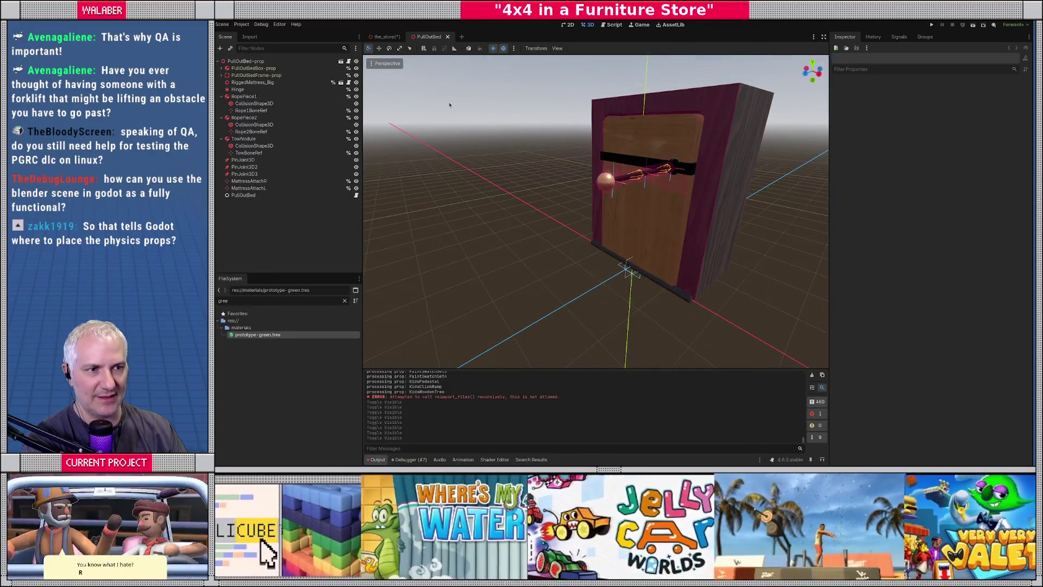
{"action": "key", "text": "ctrl+shift+w"}
Inspect Ottoman_002's scene and base scene, close both tabs, and switch to the Script editor.
{"action": "right_click_drag", "start_coordinate": [444, 125], "coordinate": [443, 125]}
{"action": "left_click", "coordinate": [553, 185]}
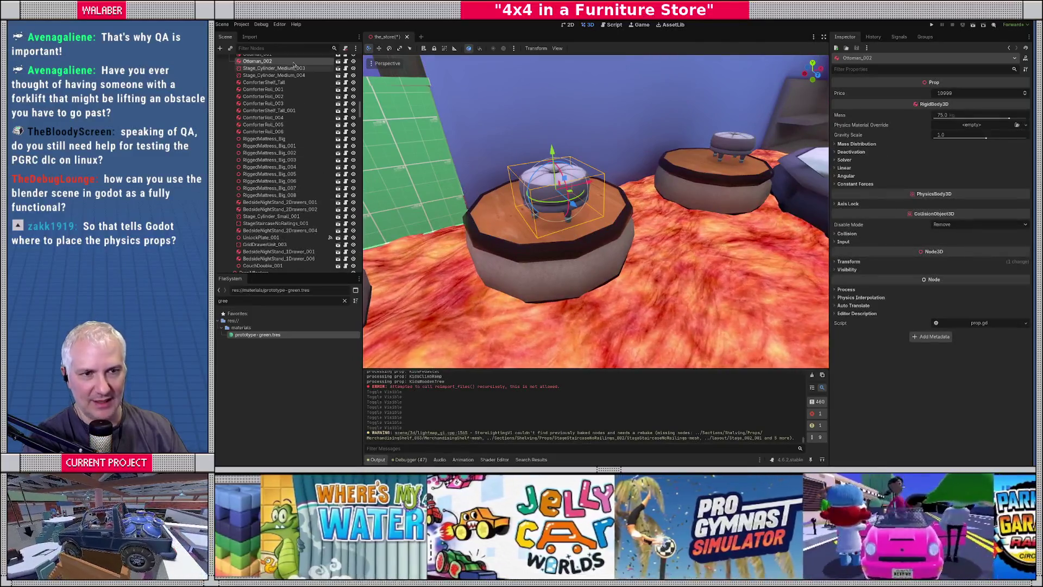
{"action": "left_click", "coordinate": [336, 61]}
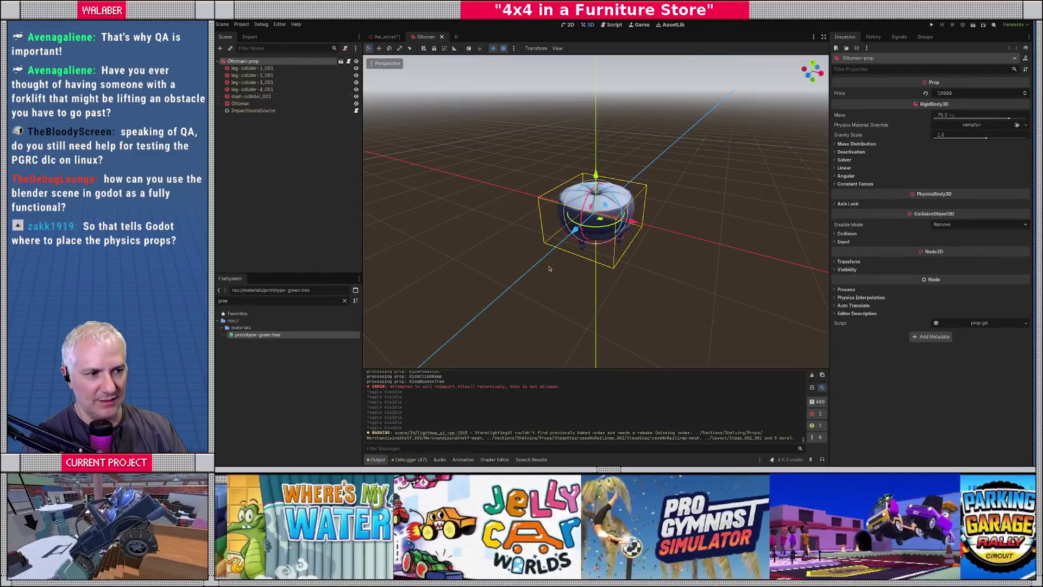
{"action": "scroll", "coordinate": [538, 233], "scroll_direction": "up", "scroll_amount": 5}
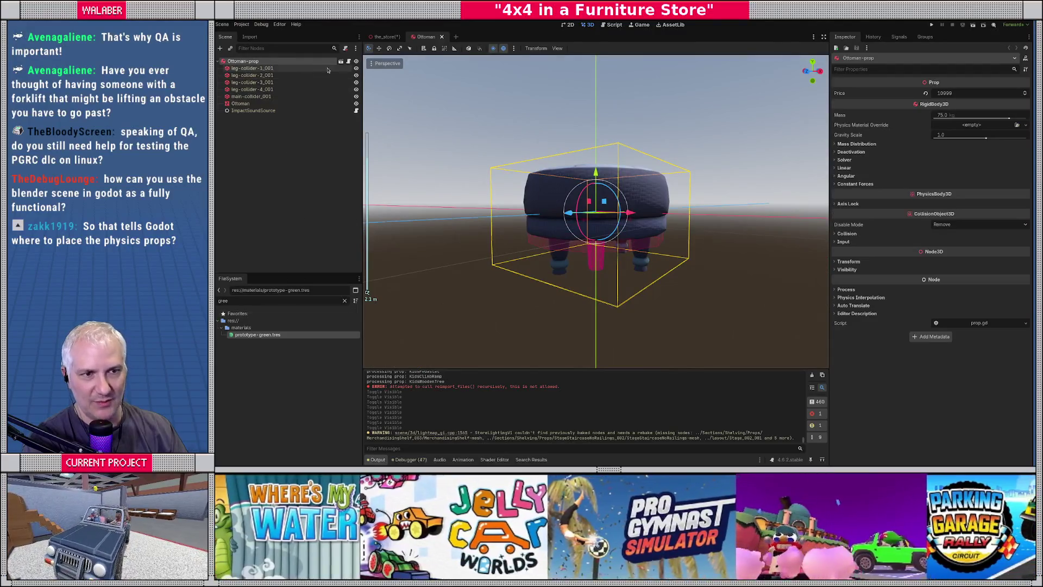
{"action": "left_click", "coordinate": [340, 62]}
{"action": "scroll", "coordinate": [501, 81], "scroll_direction": "up", "scroll_amount": 5}
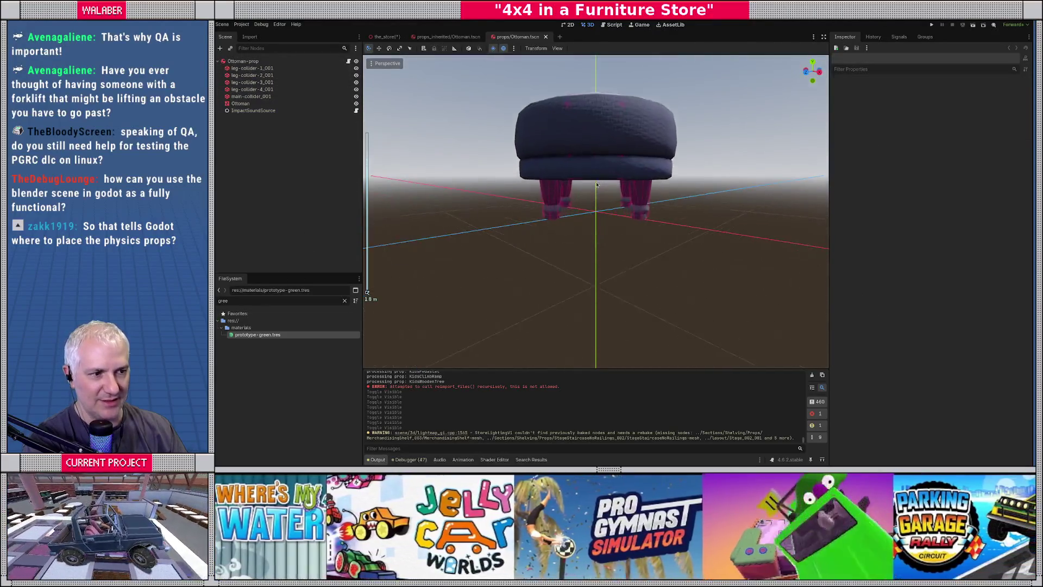
{"action": "left_click", "coordinate": [547, 37]}
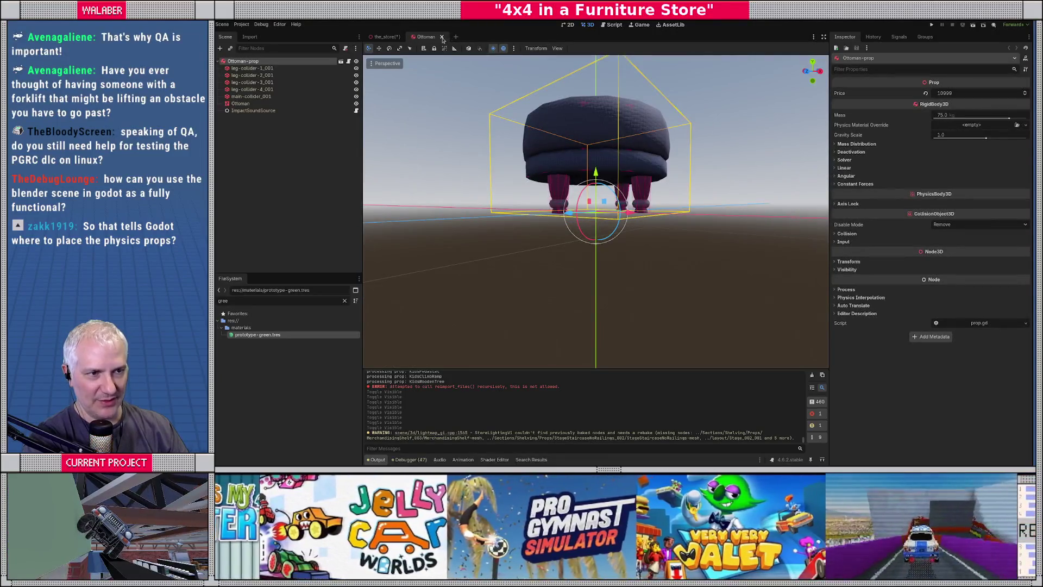
{"action": "left_click", "coordinate": [441, 36]}
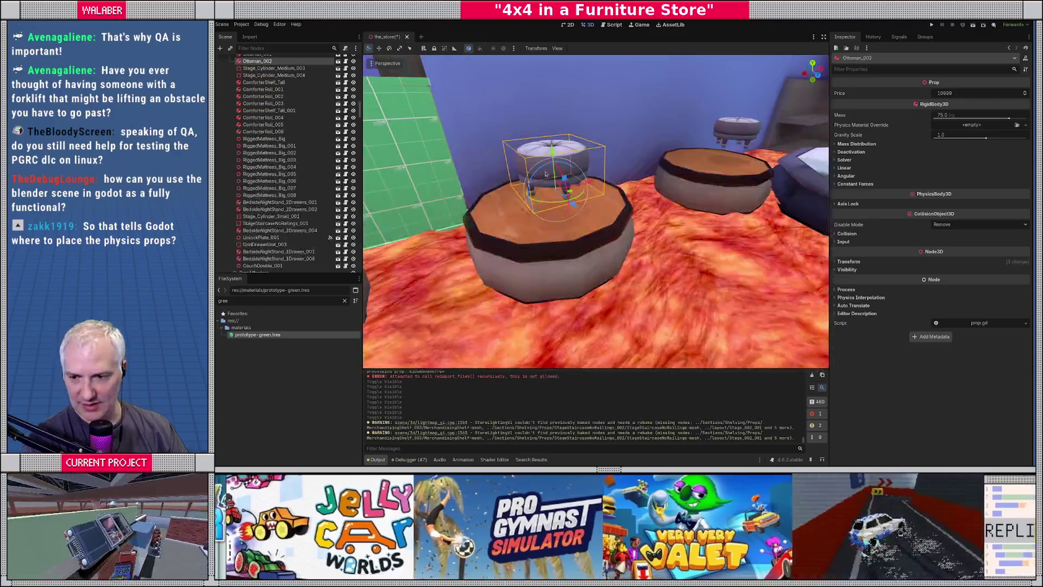
{"action": "left_click", "coordinate": [613, 25]}
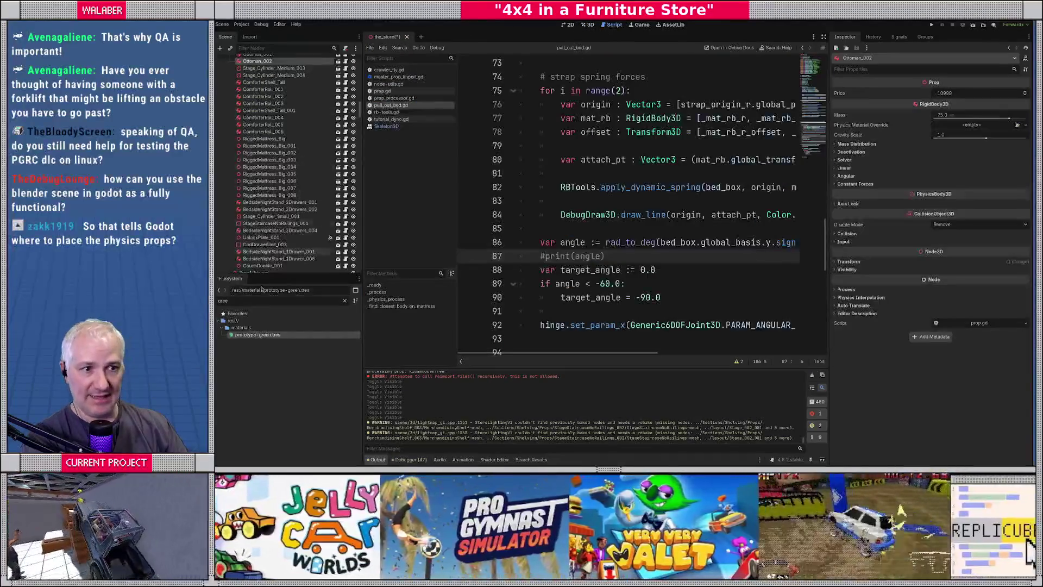
Filter files by 'instan' and open collection_instances_export.txt in a full-width editor.
{"action": "left_click", "coordinate": [239, 314]}
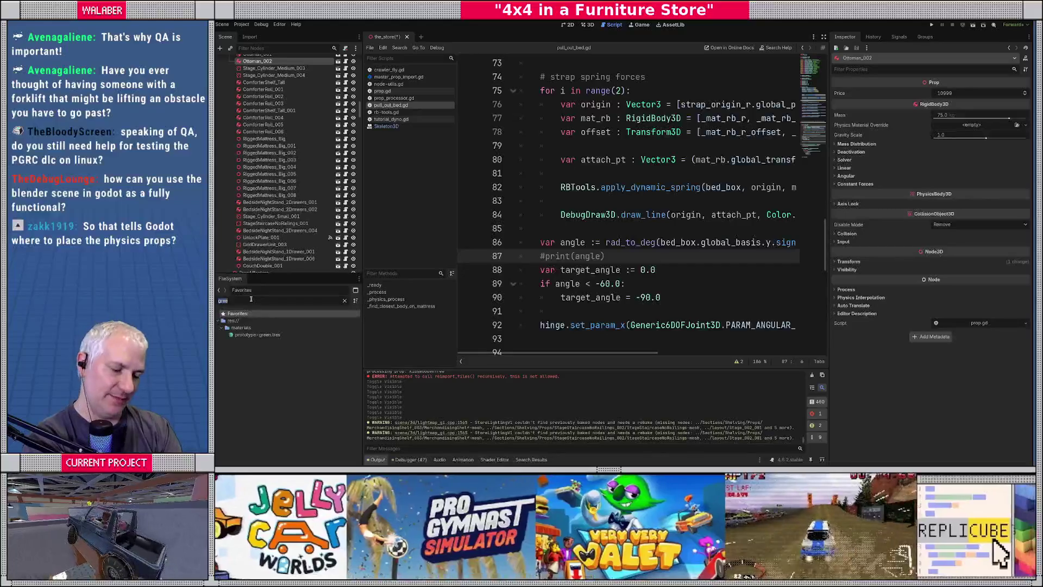
{"action": "type", "text": "instan"}
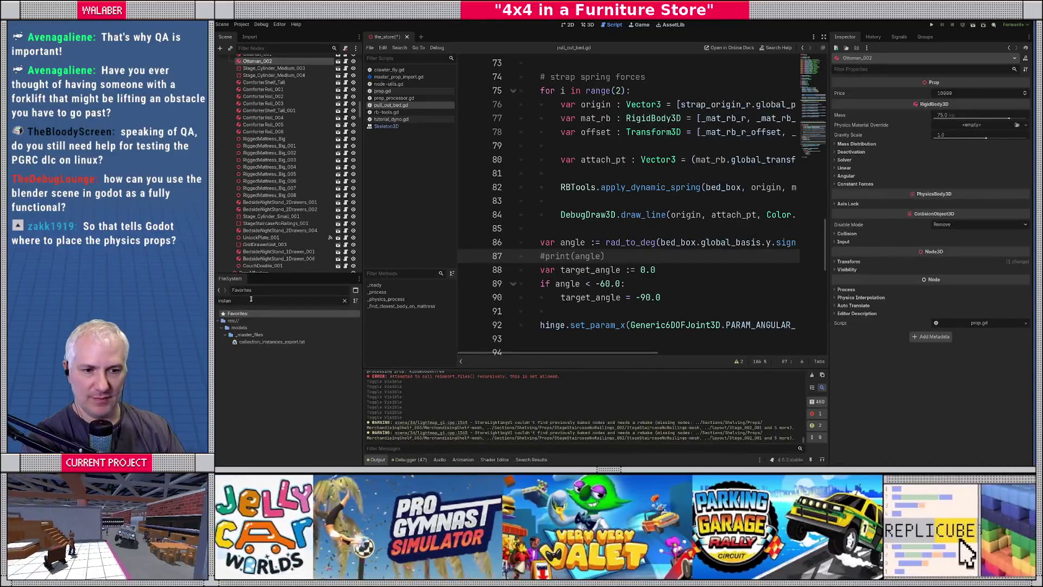
{"action": "double_click", "coordinate": [272, 341]}
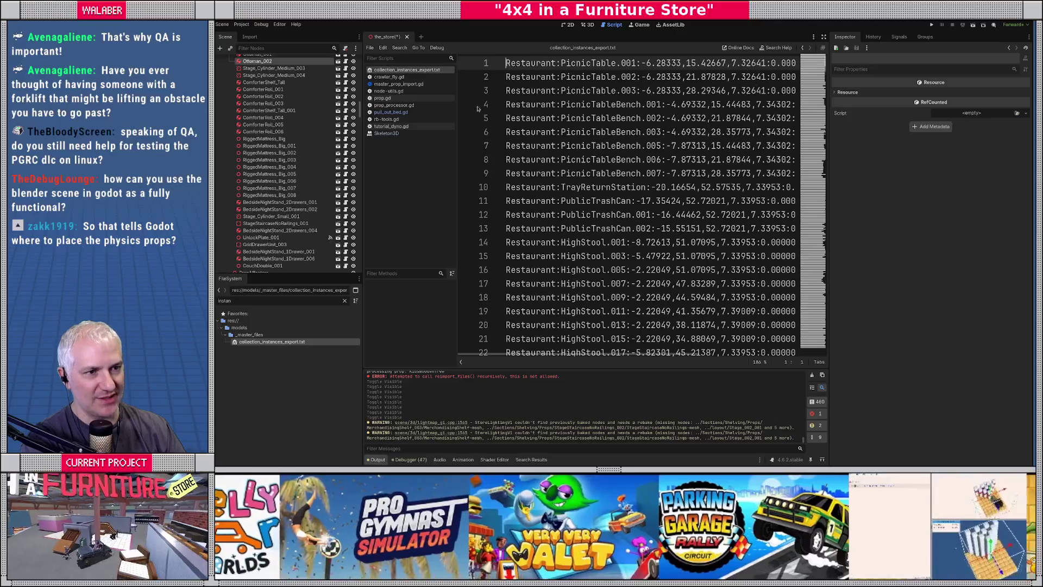
{"action": "left_click", "coordinate": [823, 37]}
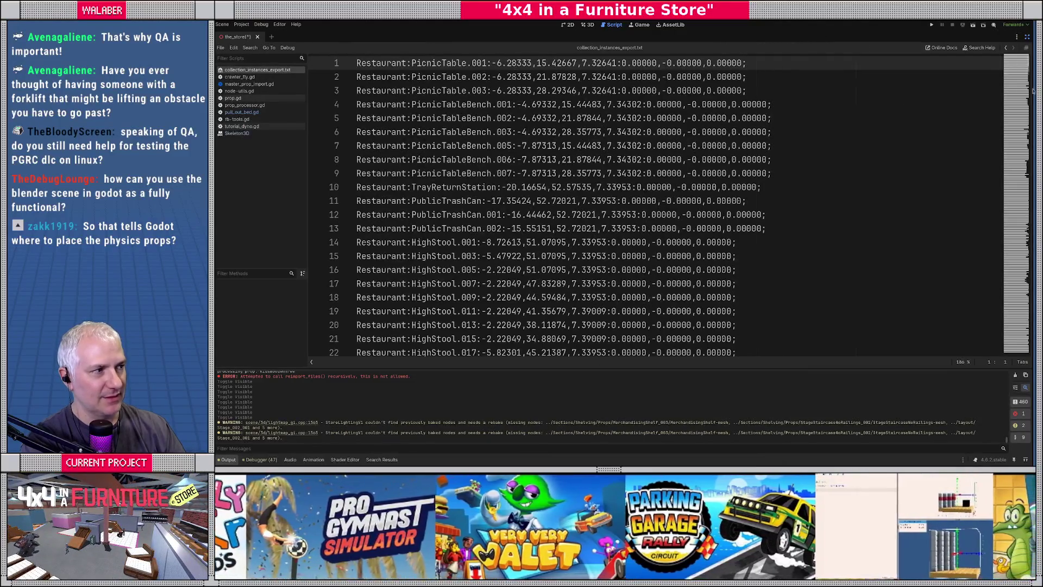
Select Restaurant, PicnicTable, 001 and the transform values on the first lines.
{"action": "double_click", "coordinate": [375, 64]}
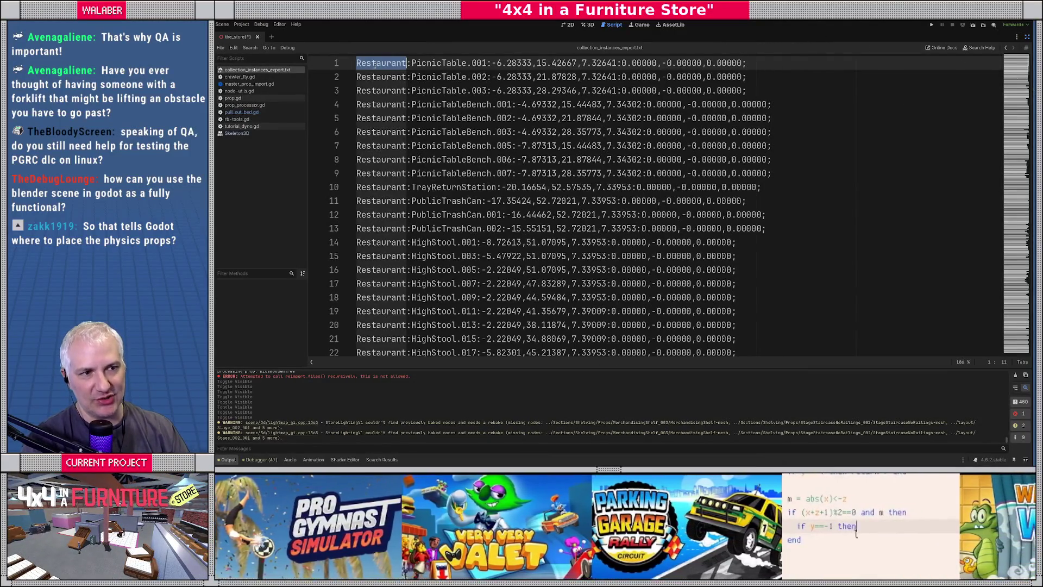
{"action": "left_click", "coordinate": [414, 63]}
{"action": "left_click_drag", "start_coordinate": [411, 63], "coordinate": [468, 63]}
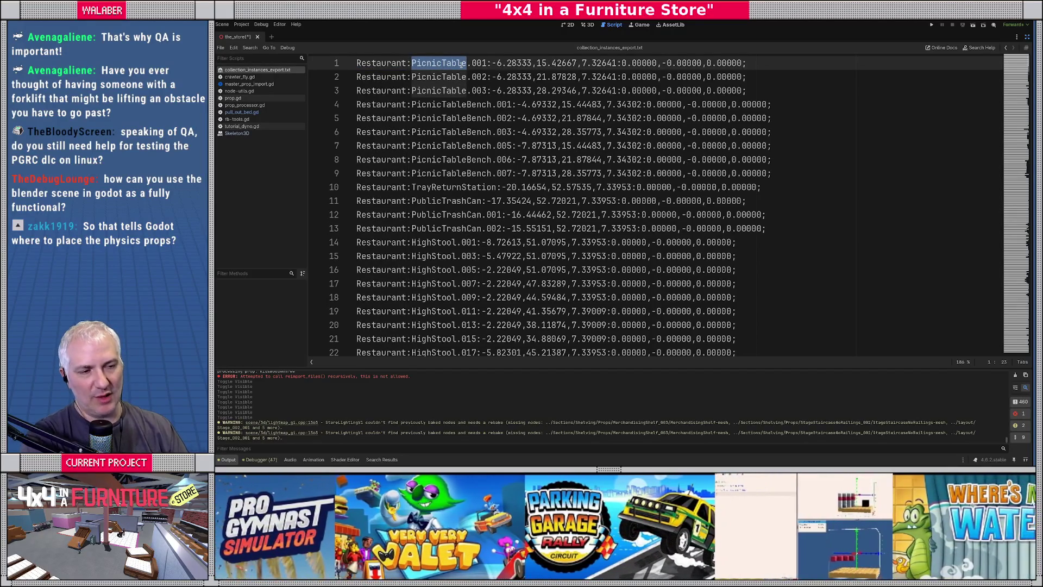
{"action": "double_click", "coordinate": [479, 63]}
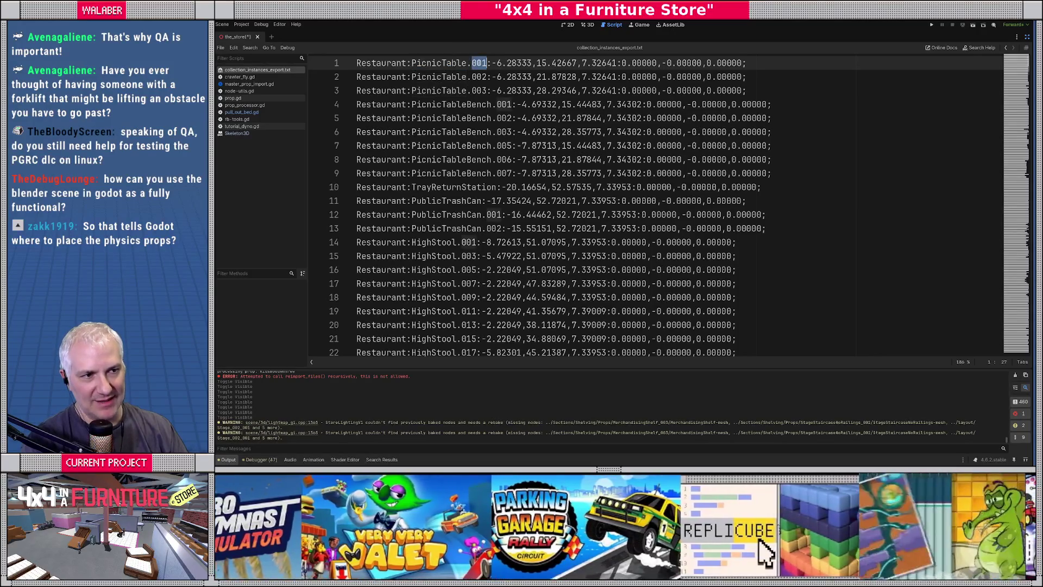
{"action": "left_click_drag", "start_coordinate": [492, 63], "coordinate": [747, 63]}
{"action": "double_click", "coordinate": [359, 76]}
Highlight the Shelving entry on line 487 and restore the editor docks.
{"action": "left_click_drag", "start_coordinate": [1013, 72], "coordinate": [1014, 348]}
{"action": "scroll", "coordinate": [377, 246], "scroll_direction": "up", "scroll_amount": 4}
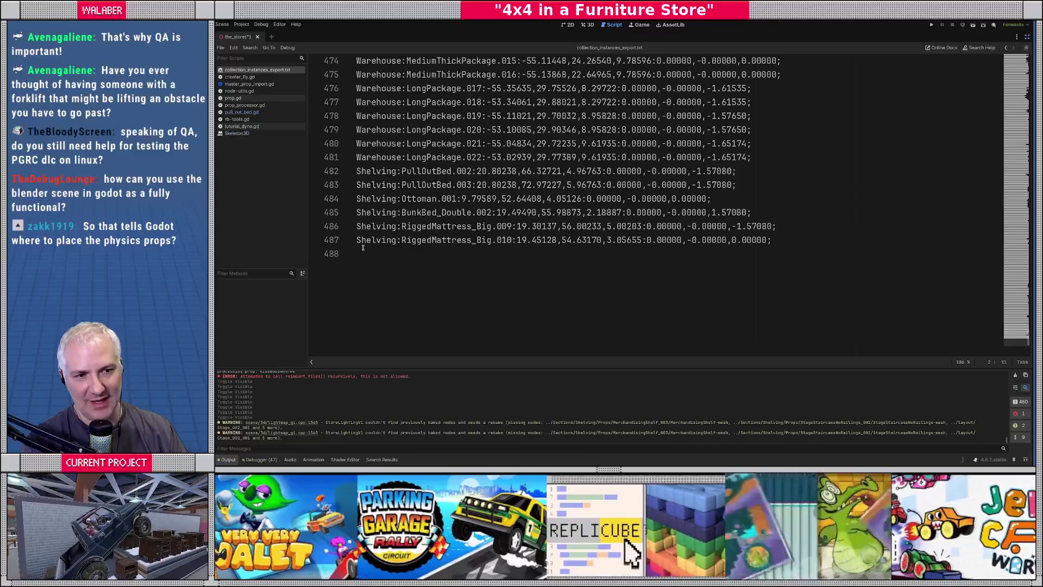
{"action": "left_click", "coordinate": [327, 242]}
{"action": "left_click", "coordinate": [357, 239]}
{"action": "left_click_drag", "start_coordinate": [357, 240], "coordinate": [852, 240]}
{"action": "left_click", "coordinate": [617, 240]}
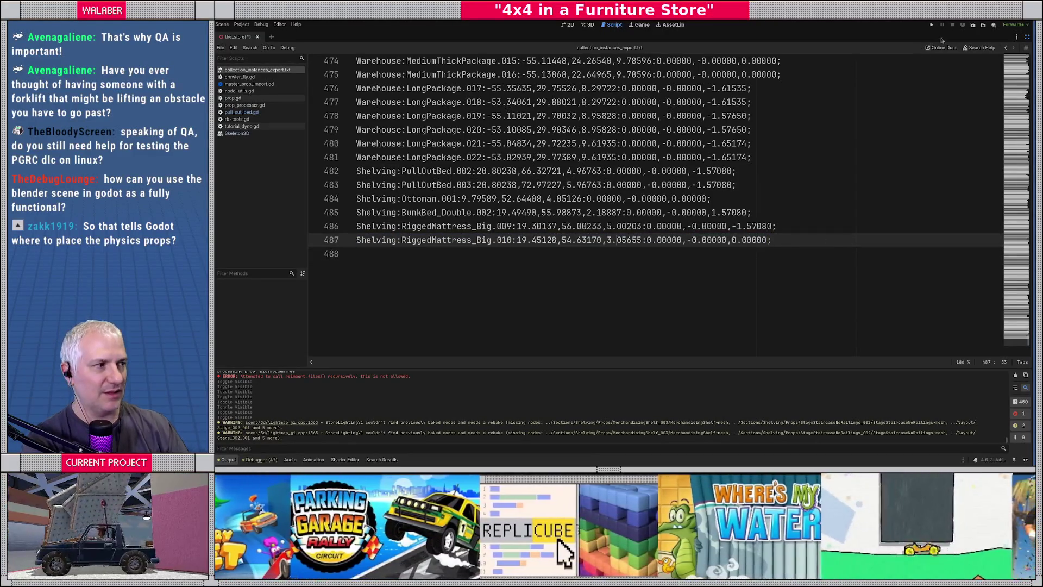
{"action": "left_click", "coordinate": [1026, 38]}
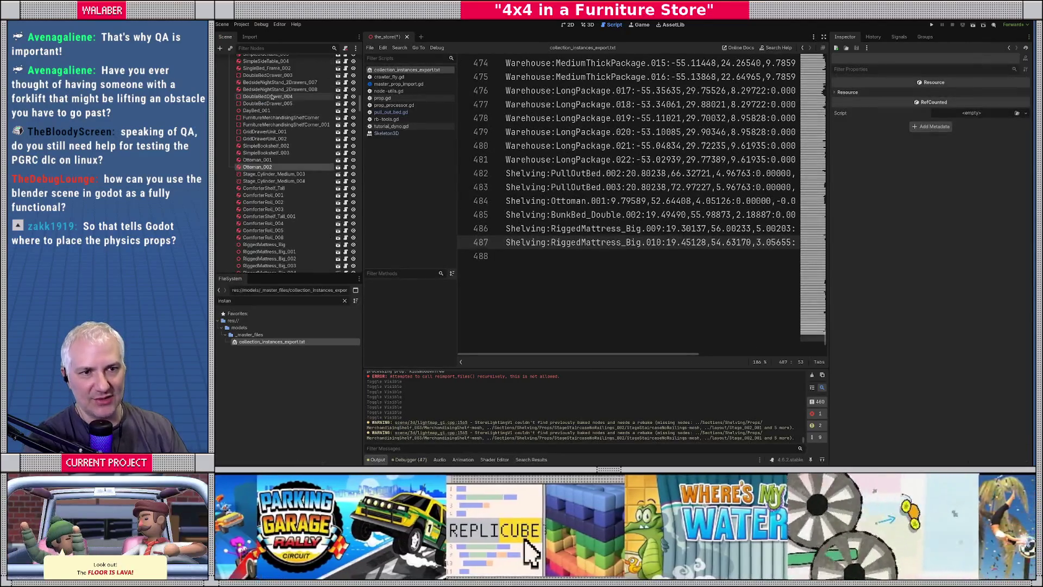
In the 3D view, select PropLayoutImporter and refresh the props from the Blender export.
{"action": "left_click", "coordinate": [587, 24]}
{"action": "scroll", "coordinate": [322, 100], "scroll_direction": "down", "scroll_amount": 10}
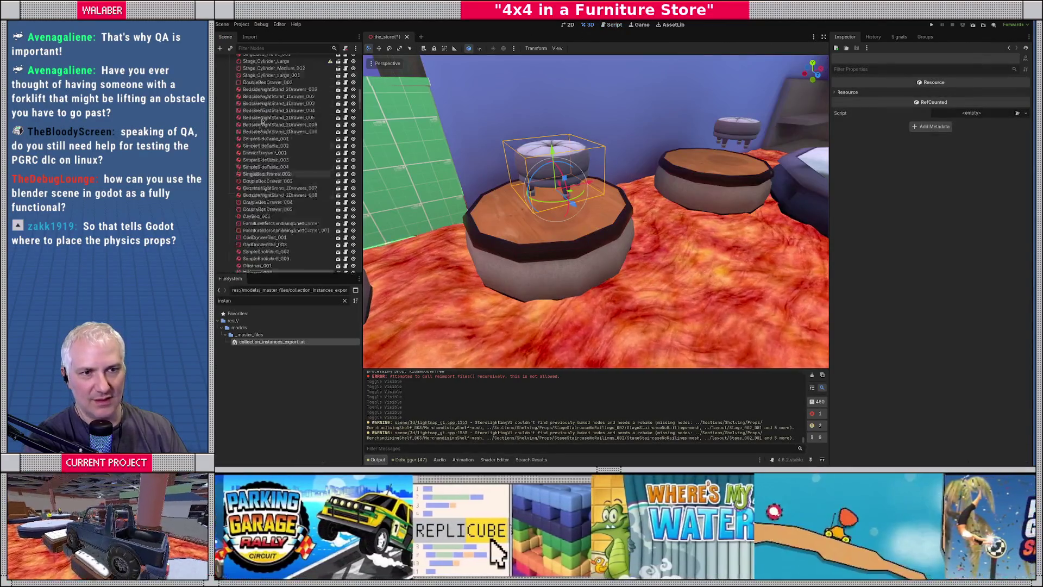
{"action": "scroll", "coordinate": [304, 100], "scroll_direction": "up", "scroll_amount": 10}
{"action": "left_click", "coordinate": [253, 89]}
{"action": "scroll", "coordinate": [617, 204], "scroll_direction": "down", "scroll_amount": 15}
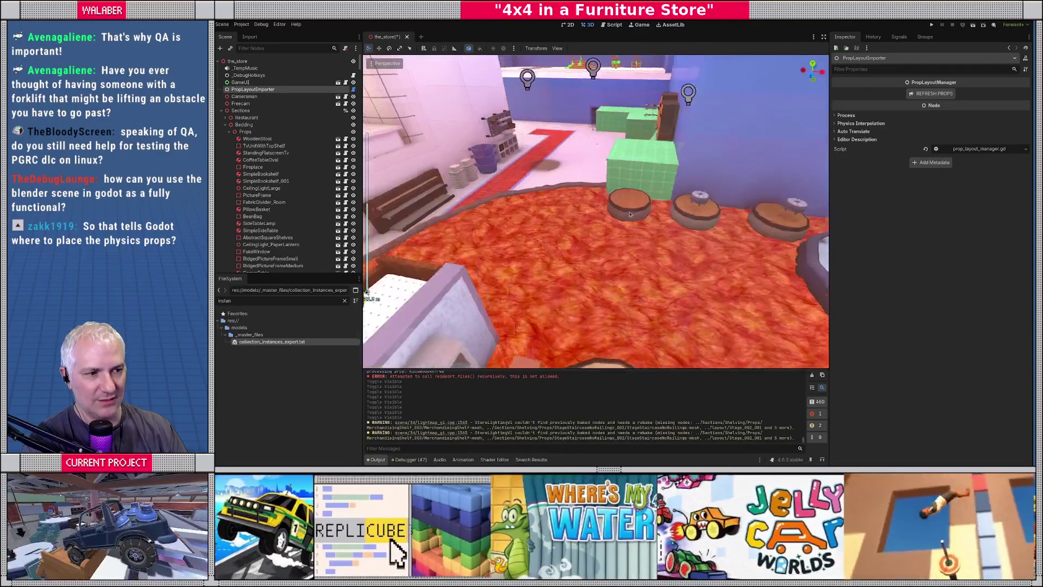
{"action": "left_click", "coordinate": [927, 94]}
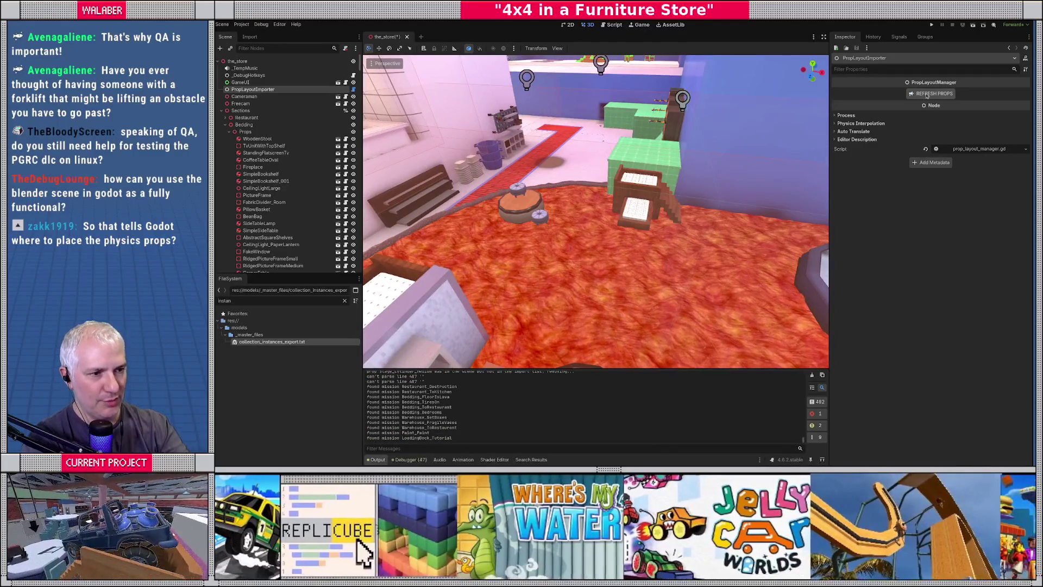
Check the rebuilt layout in top view, then select the large stage cylinder in Blender.
{"action": "scroll", "coordinate": [614, 202], "scroll_direction": "up", "scroll_amount": 5}
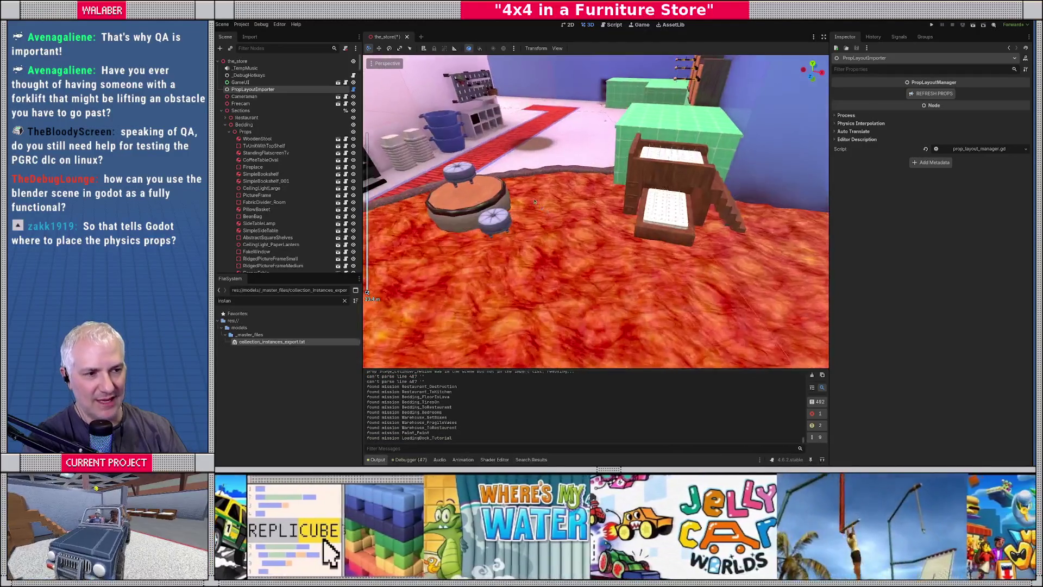
{"action": "key", "text": "KP_7"}
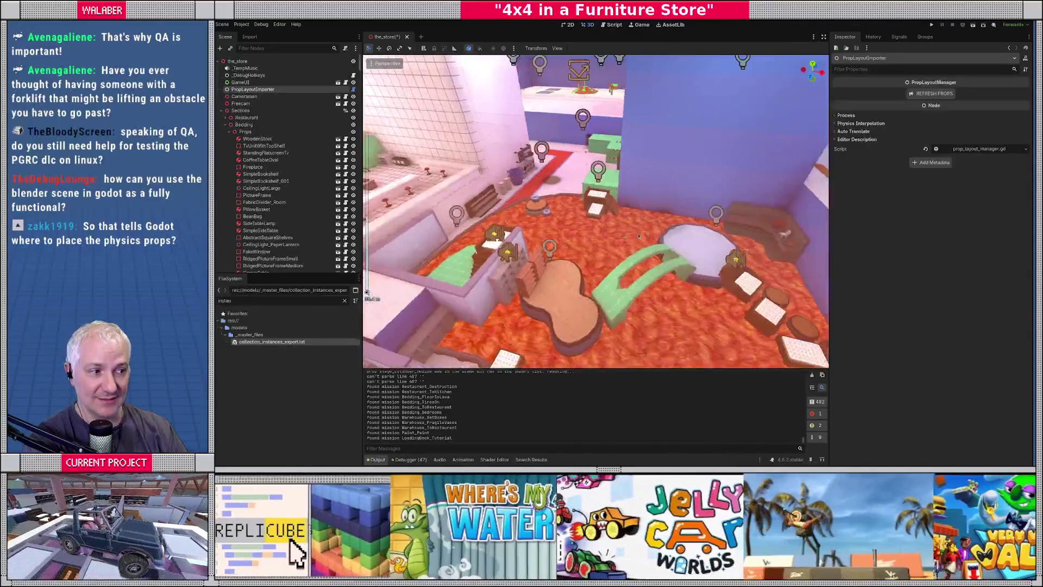
{"action": "scroll", "coordinate": [629, 235], "scroll_direction": "up", "scroll_amount": 3}
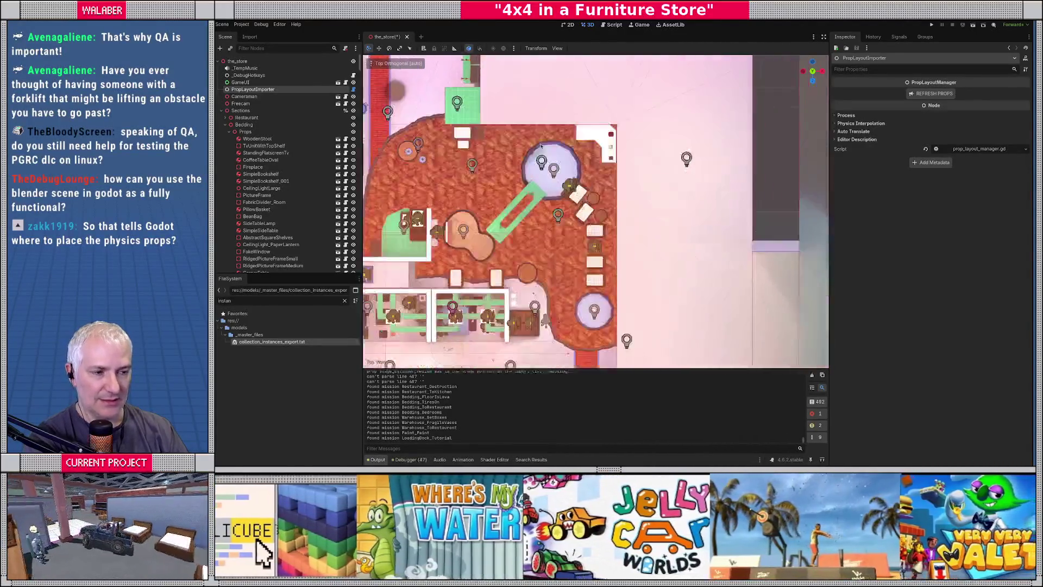
{"action": "scroll", "coordinate": [516, 165], "scroll_direction": "up", "scroll_amount": 3}
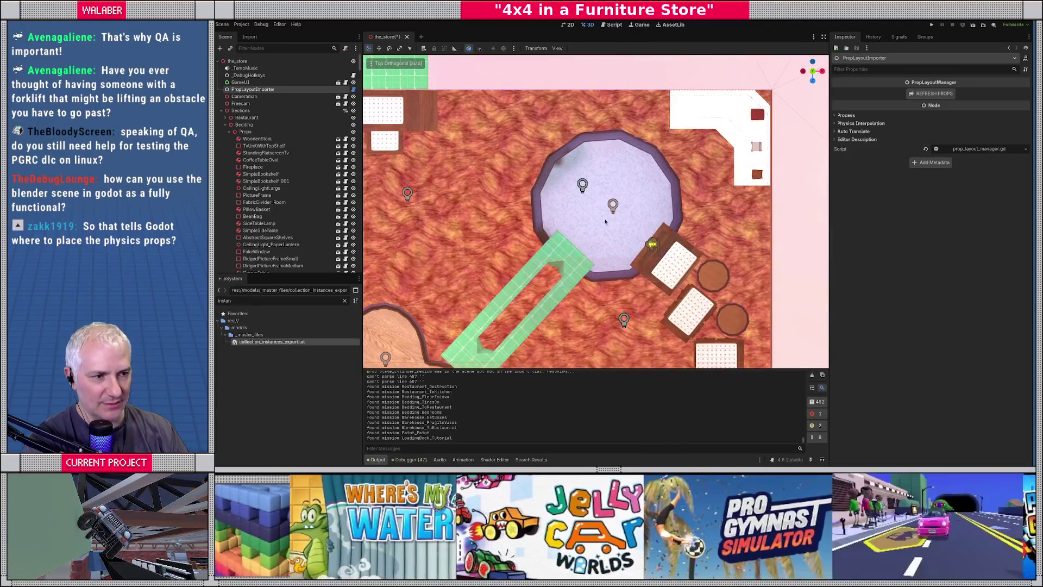
{"action": "key", "text": "alt+Tab"}
{"action": "left_click", "coordinate": [609, 245]}
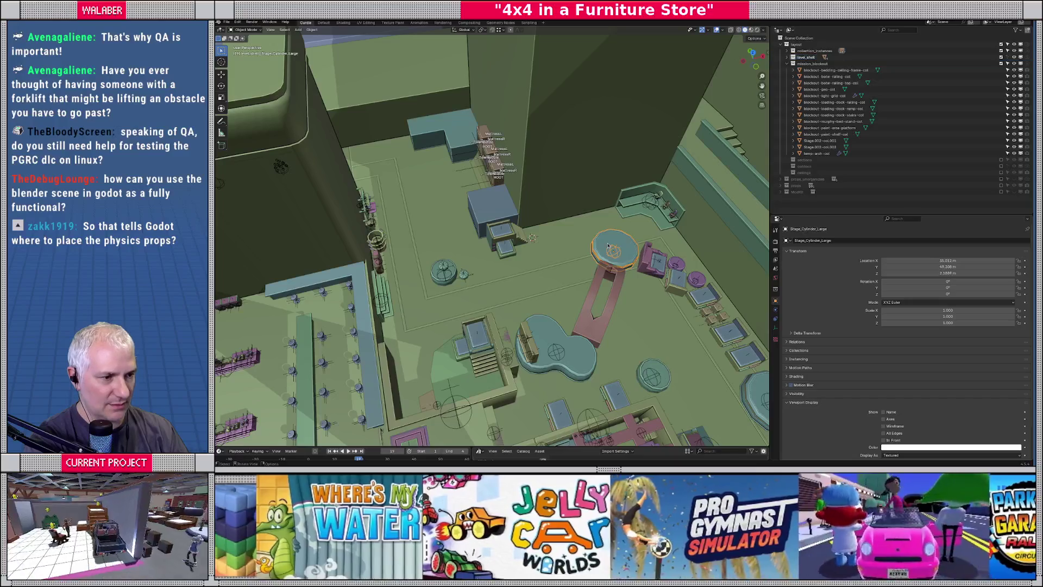
From Blender's top view, compare Stage_Cylinder_Large.001 against Stage_Cylinder_Large, then return to Godot.
{"action": "key", "text": "KP_7"}
{"action": "scroll", "coordinate": [545, 174], "scroll_direction": "up", "scroll_amount": 5}
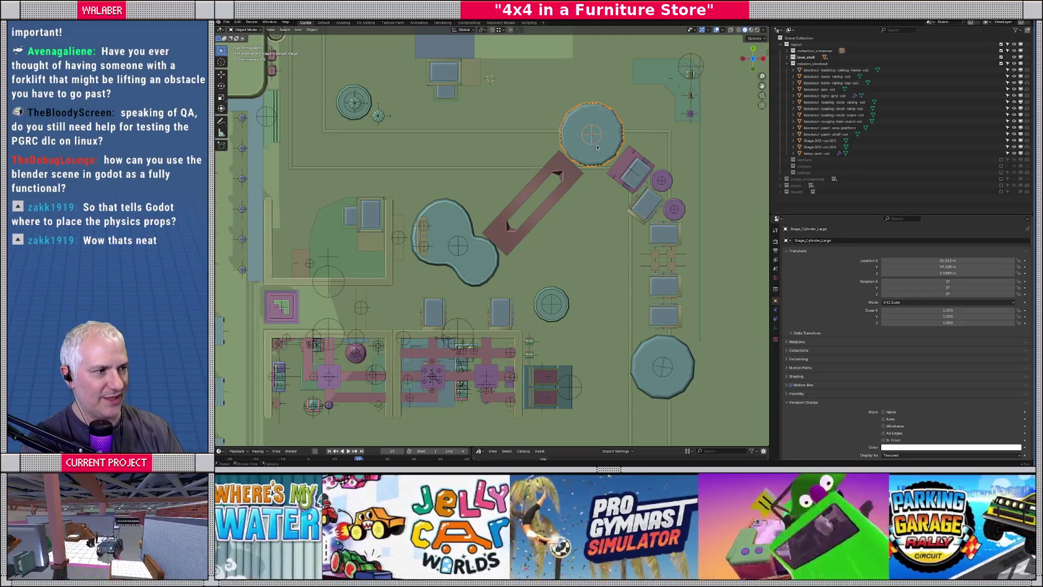
{"action": "left_click", "coordinate": [634, 335]}
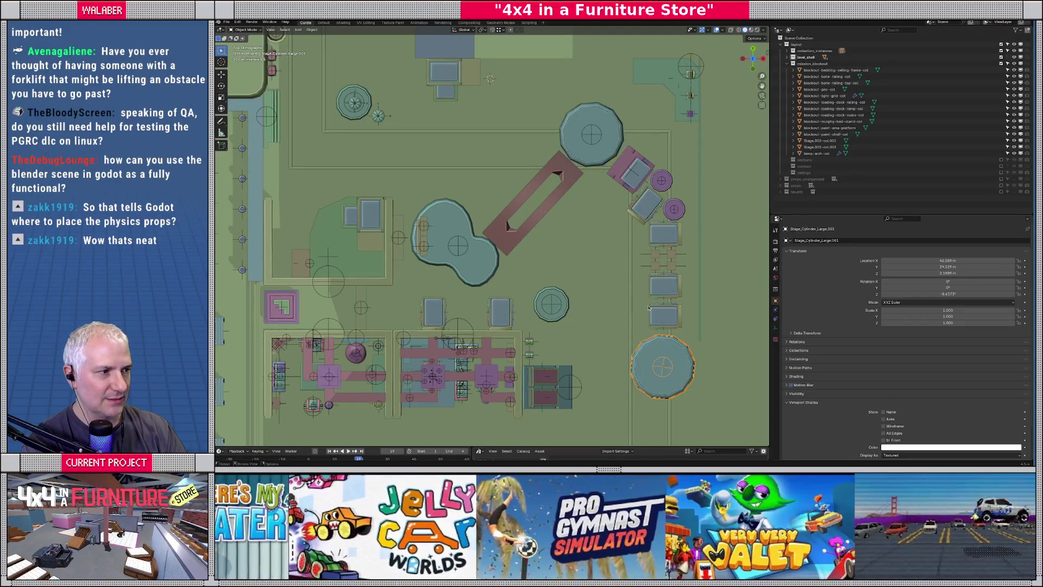
{"action": "left_click", "coordinate": [601, 138]}
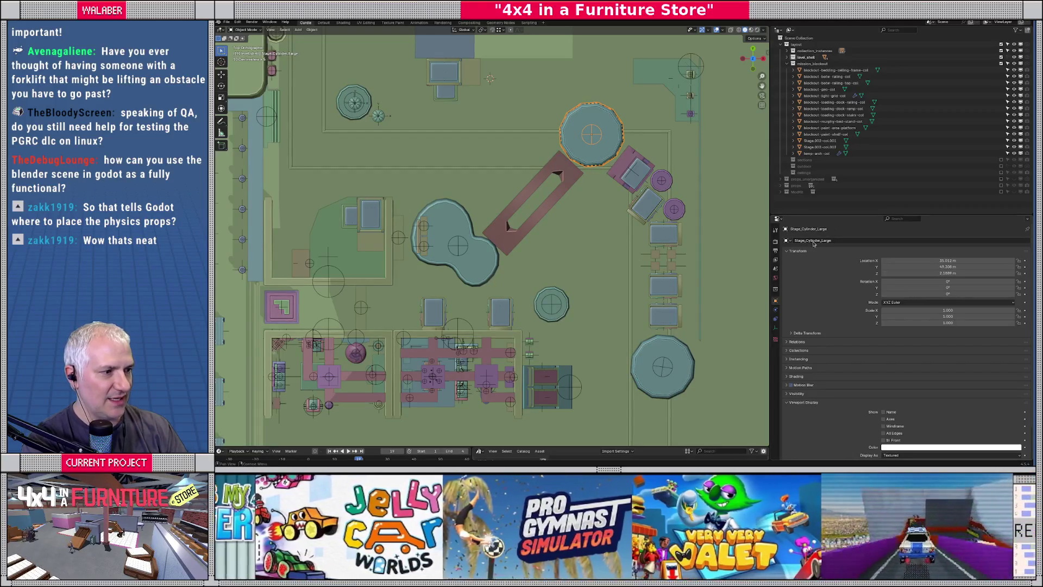
{"action": "key", "text": "alt+Tab"}
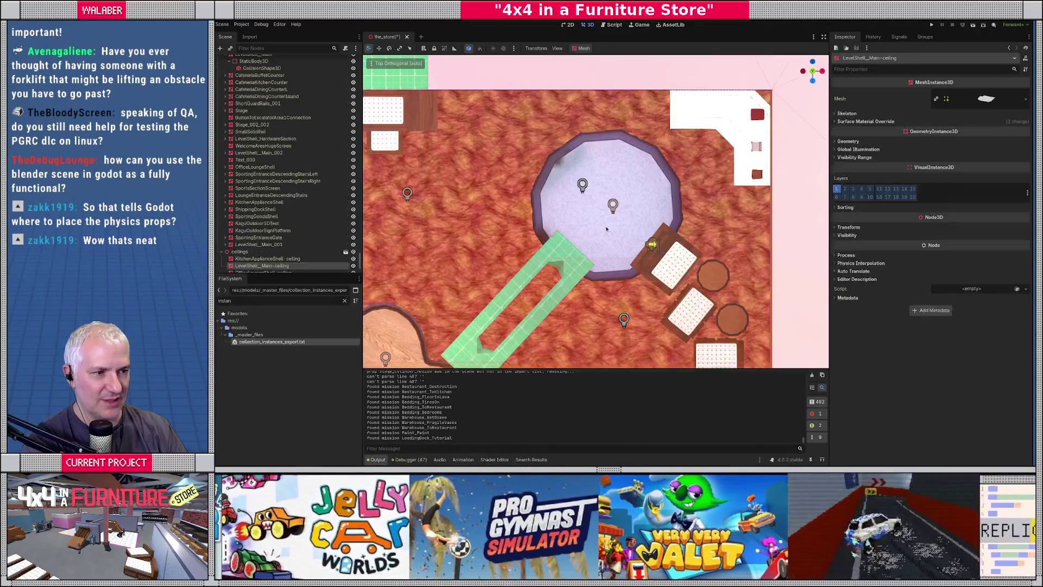
Select the Stage_Cylinder_Large node on the store floor.
{"action": "middle_click_drag", "start_coordinate": [592, 276], "coordinate": [595, 164]}
{"action": "left_click", "coordinate": [594, 165]}
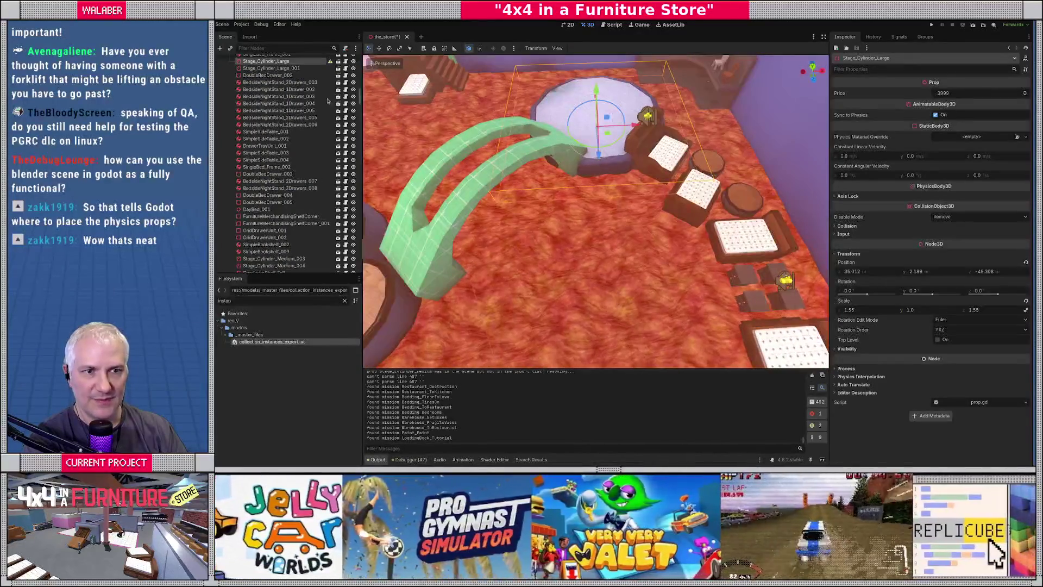
{"action": "scroll", "coordinate": [600, 189], "scroll_direction": "down", "scroll_amount": 10}
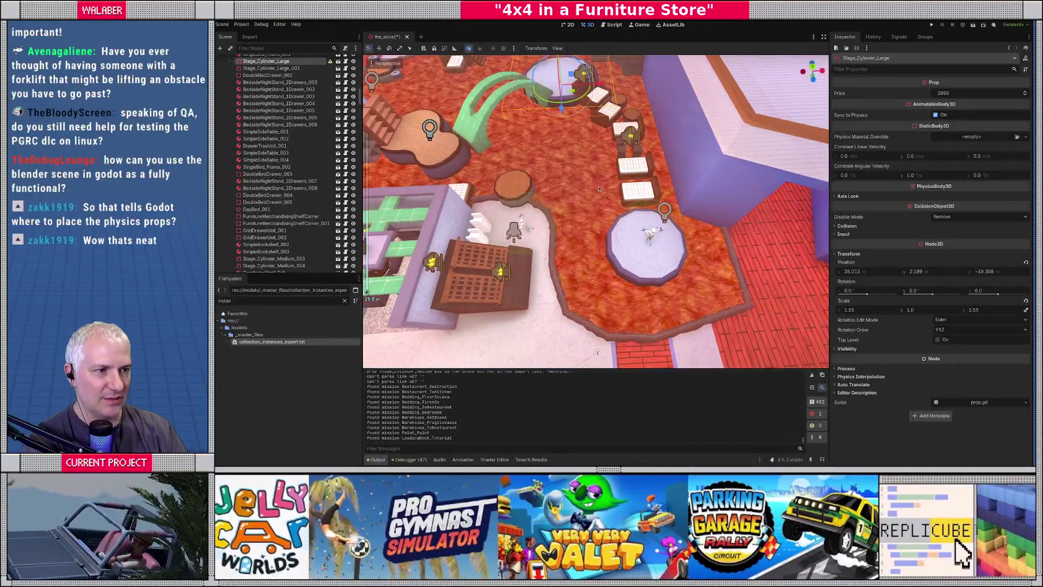
{"action": "key", "text": "KP_7"}
{"action": "mouse_move", "coordinate": [601, 297]}
{"action": "middle_mouse_down", "text": "shift"}
{"action": "mouse_move", "coordinate": [604, 334]}
{"action": "mouse_move", "coordinate": [622, 312]}
{"action": "middle_mouse_up", "text": "shift"}
{"action": "left_click", "coordinate": [604, 333]}
{"action": "left_click", "coordinate": [623, 311]}
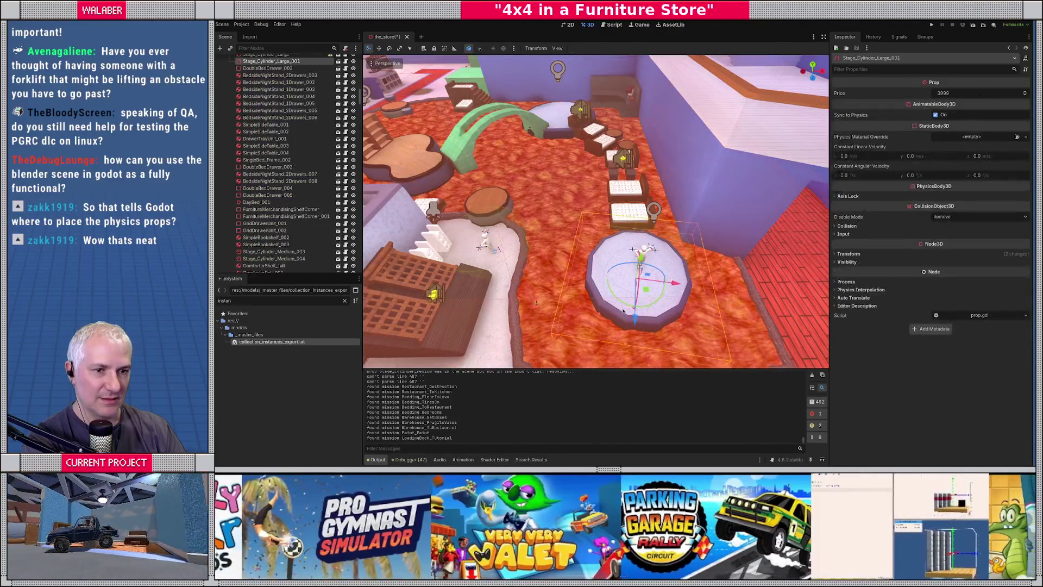
{"action": "middle_click_drag", "start_coordinate": [528, 270], "coordinate": [581, 265]}
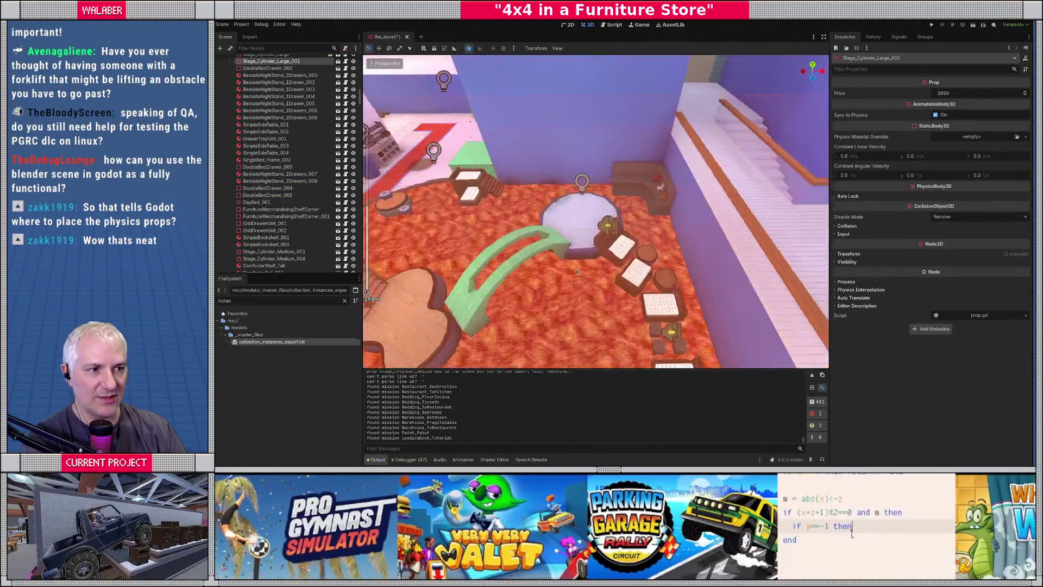
{"action": "scroll", "coordinate": [585, 265], "scroll_direction": "up", "scroll_amount": 3}
{"action": "left_click", "coordinate": [586, 264]}
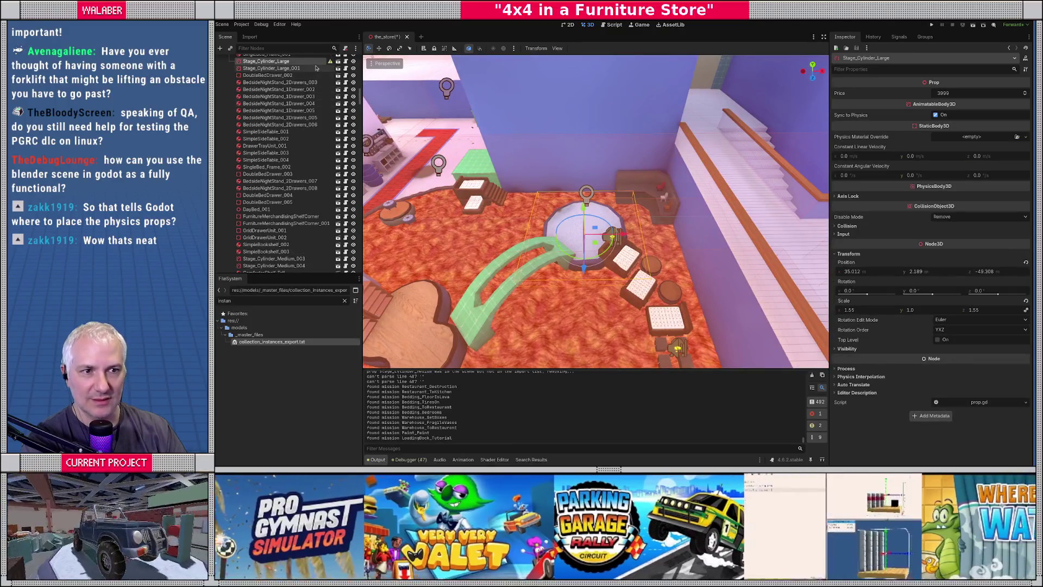
Revert the cylinder's scale to 1.0, undoing the accidental position reset.
{"action": "mouse_move", "coordinate": [329, 62]}
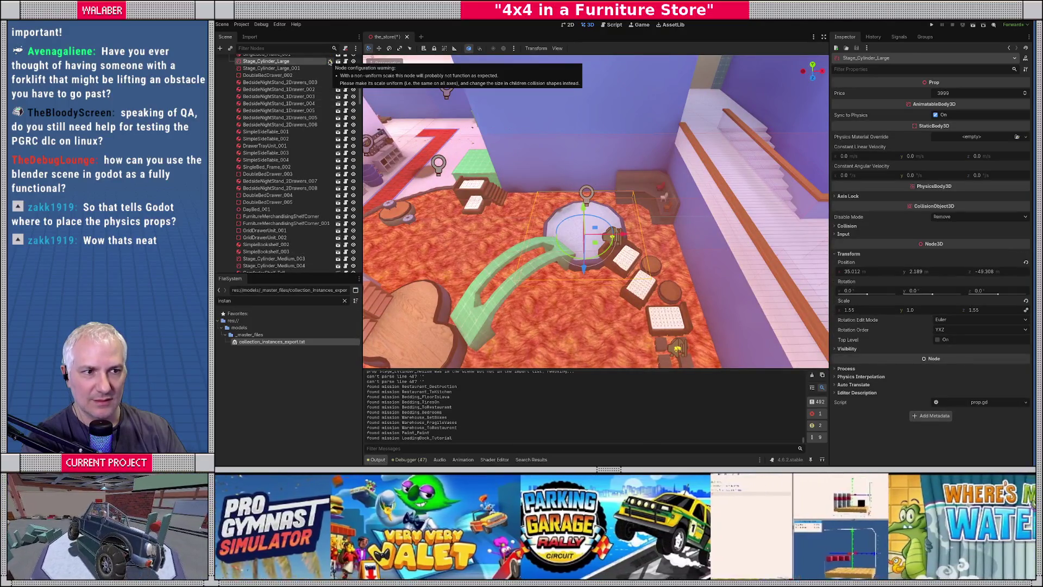
{"action": "left_click", "coordinate": [1026, 302]}
{"action": "scroll", "coordinate": [633, 262], "scroll_direction": "up", "scroll_amount": 5}
{"action": "mouse_move", "coordinate": [633, 263]}
{"action": "middle_mouse_down"}
{"action": "mouse_move", "coordinate": [486, 218]}
{"action": "mouse_move", "coordinate": [568, 229]}
{"action": "middle_mouse_up"}
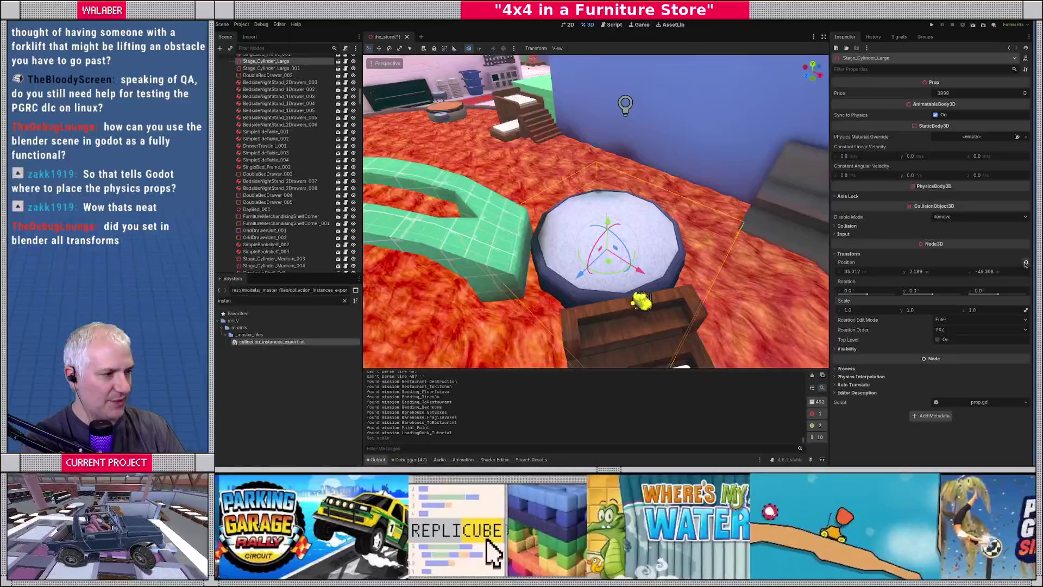
{"action": "left_click", "coordinate": [1025, 262]}
{"action": "key", "text": "ctrl+z"}
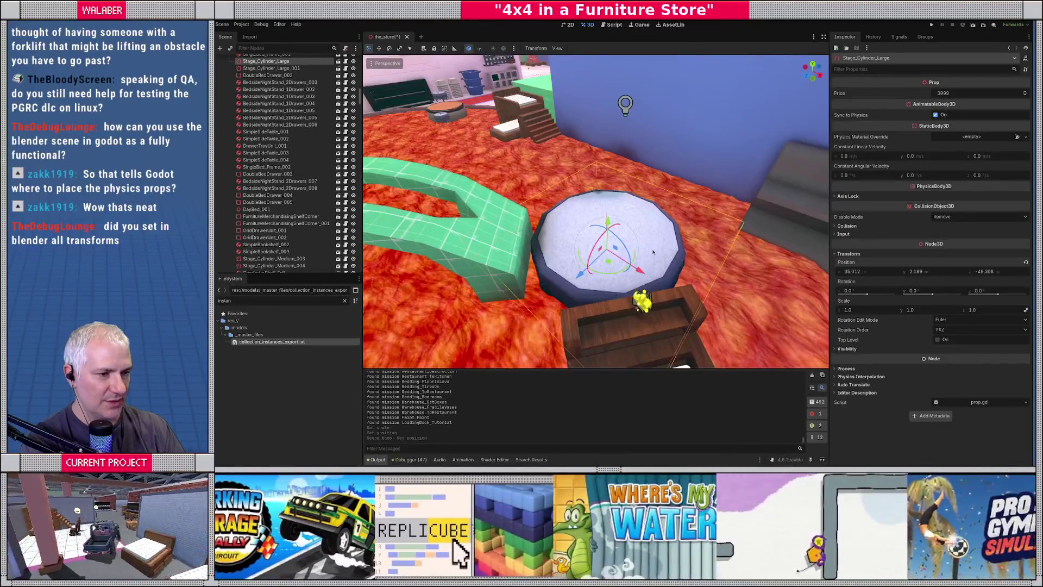
Look around the room, then run the game with F5 and dismiss the intro dialog.
{"action": "middle_click_drag", "start_coordinate": [822, 292], "coordinate": [546, 210]}
{"action": "middle_click_drag", "start_coordinate": [487, 194], "coordinate": [568, 218]}
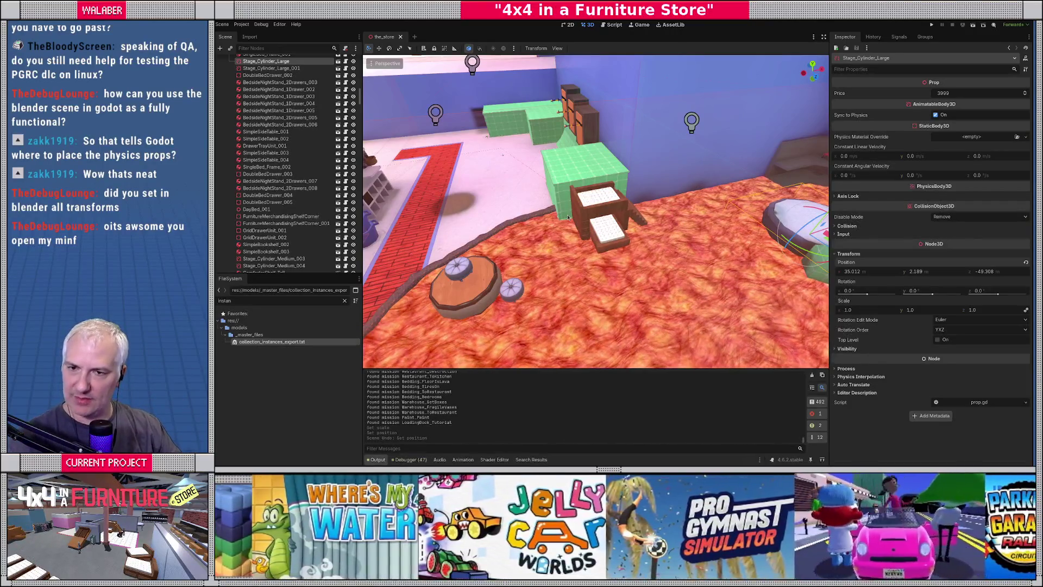
{"action": "mouse_move", "coordinate": [510, 176]}
{"action": "right_mouse_down"}
{"action": "mouse_move", "coordinate": [451, 194]}
{"action": "mouse_move", "coordinate": [442, 165]}
{"action": "mouse_move", "coordinate": [399, 157]}
{"action": "mouse_move", "coordinate": [448, 186]}
{"action": "right_mouse_up"}
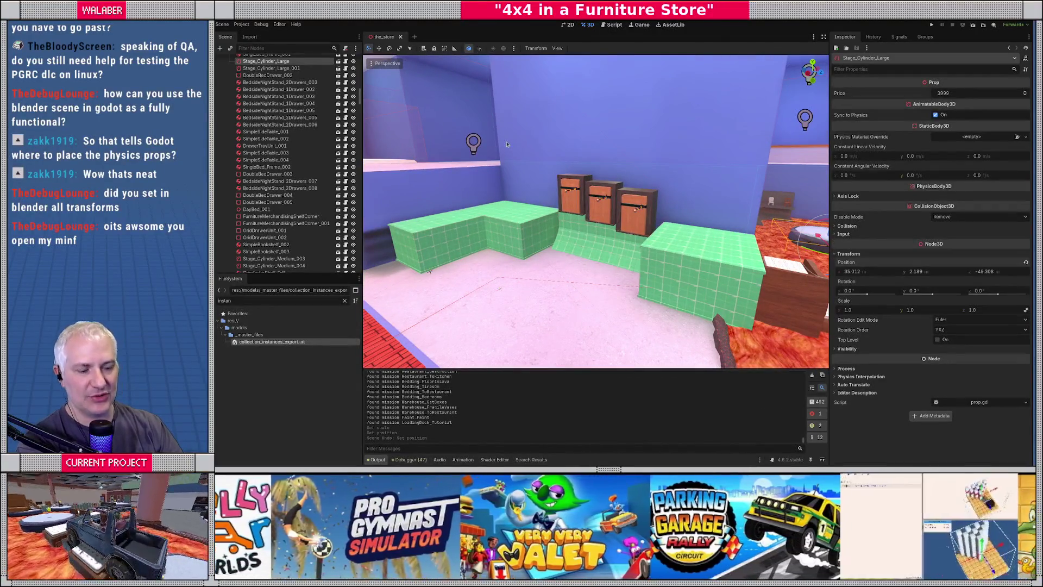
{"action": "key", "text": "F5"}
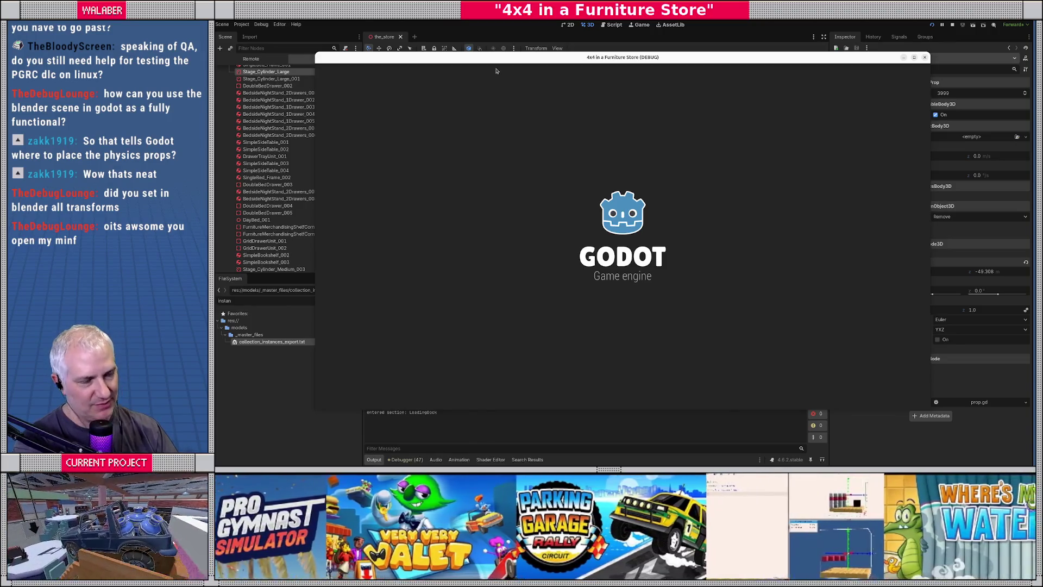
{"action": "key", "text": "Return"}
{"action": "key", "text": "Return"}
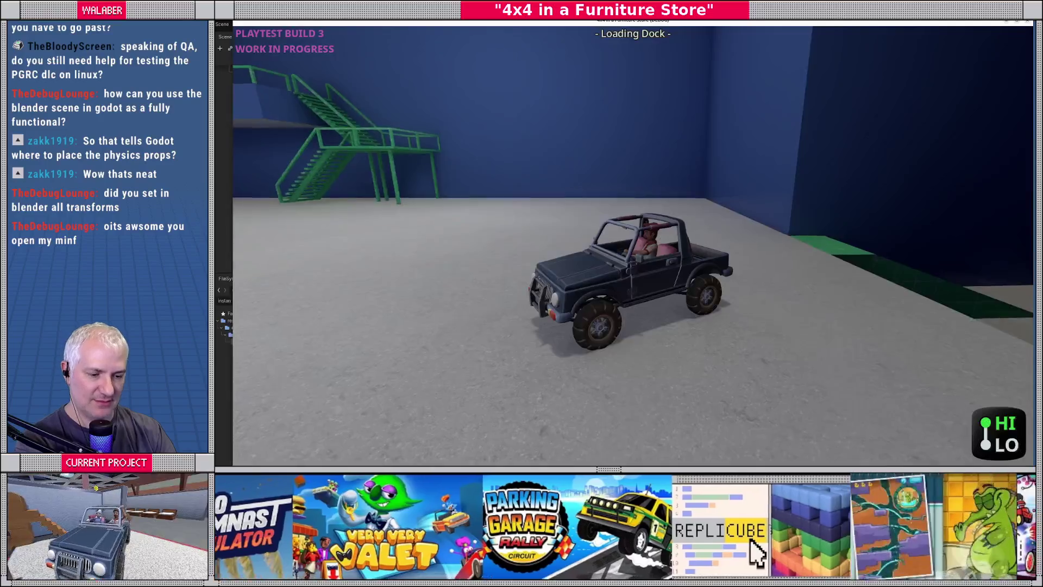
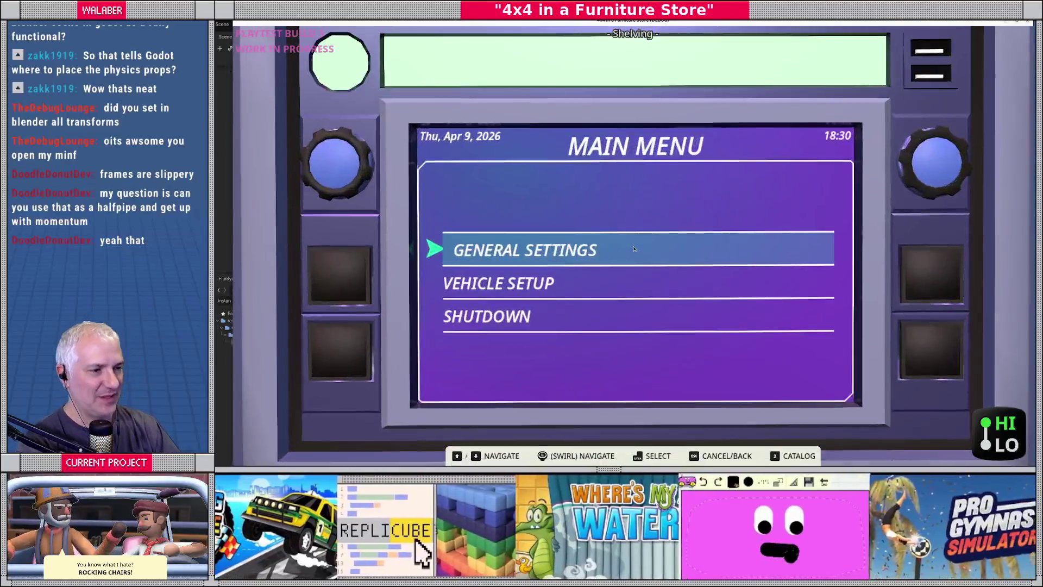
Stop the Godot playtest and return to the store level file in Blender.
{"action": "key", "text": "F8"}
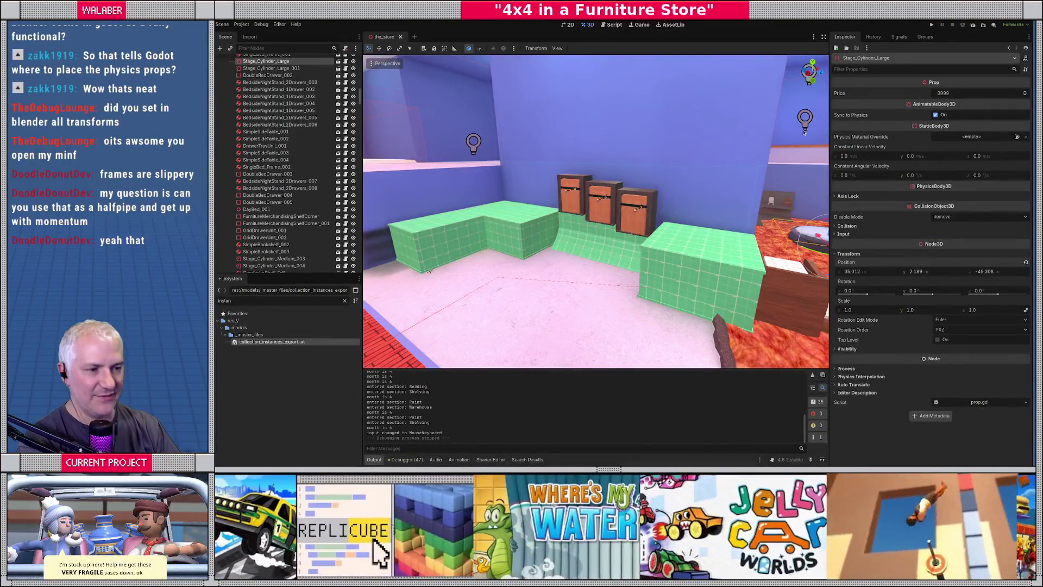
{"action": "key", "text": "alt+Tab"}
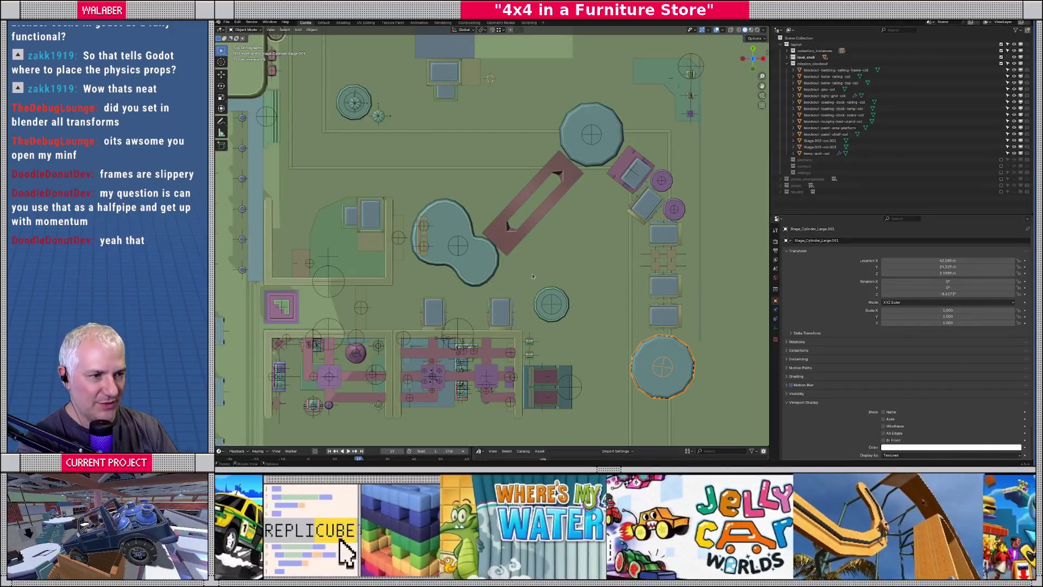
Select the Murphy-bed stand collision mesh, enter Edit Mode and isolate it in local view.
{"action": "scroll", "coordinate": [532, 276], "scroll_direction": "up", "scroll_amount": 5}
{"action": "middle_click_drag", "start_coordinate": [532, 276], "coordinate": [483, 247]}
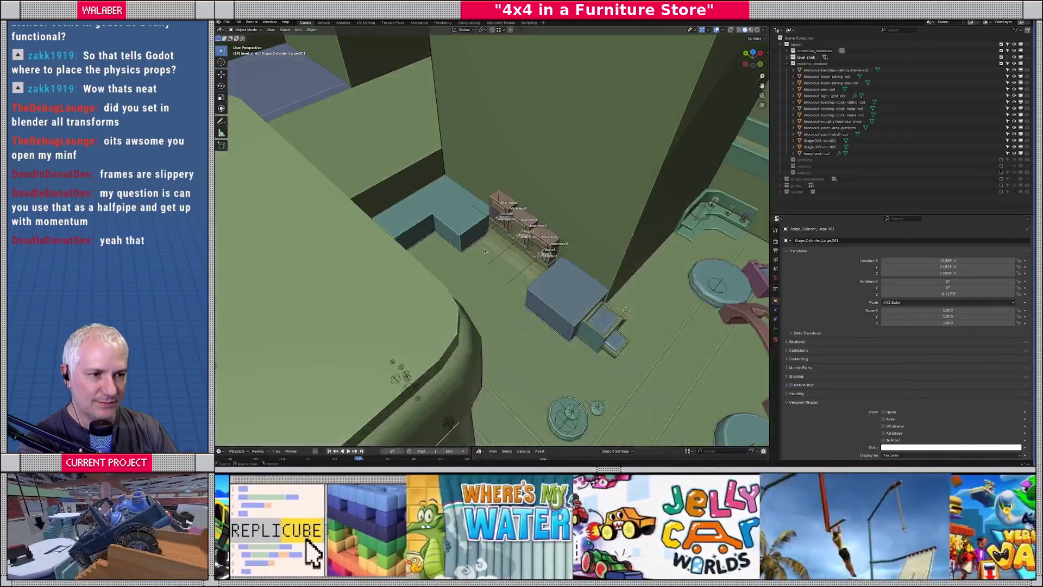
{"action": "left_click", "coordinate": [484, 248]}
{"action": "key", "text": "KP_Decimal"}
{"action": "key", "text": "Tab"}
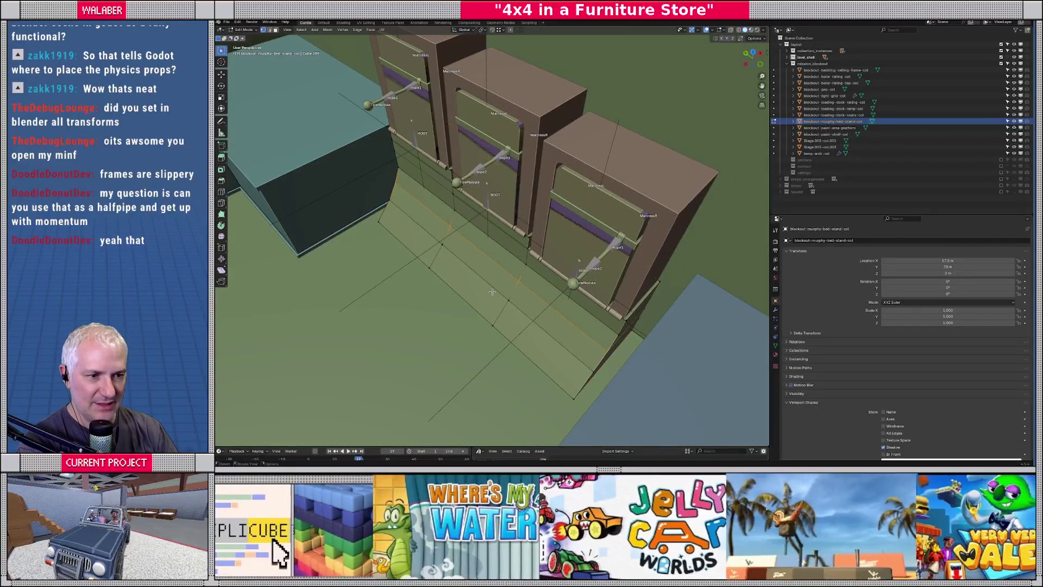
{"action": "middle_click_drag", "start_coordinate": [491, 292], "coordinate": [487, 289]}
{"action": "scroll", "coordinate": [525, 260], "scroll_direction": "up", "scroll_amount": 4}
{"action": "mouse_move", "coordinate": [525, 260]}
{"action": "middle_mouse_down"}
{"action": "mouse_move", "coordinate": [558, 256]}
{"action": "mouse_move", "coordinate": [497, 279]}
{"action": "middle_mouse_up"}
{"action": "key", "text": "KP_Divide"}
Dissolve the two horizontal edge loops across the sloped wall, then select the lower-left slanted edge.
{"action": "left_click", "coordinate": [513, 303], "text": "alt"}
{"action": "left_click", "coordinate": [546, 281], "text": "alt+shift"}
{"action": "key", "text": "x"}
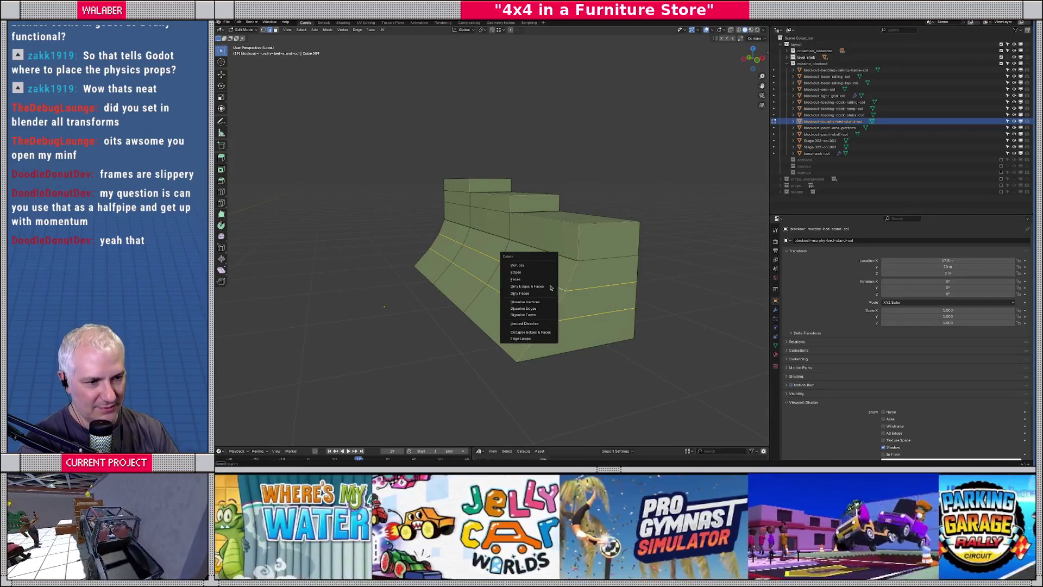
{"action": "left_click", "coordinate": [532, 308]}
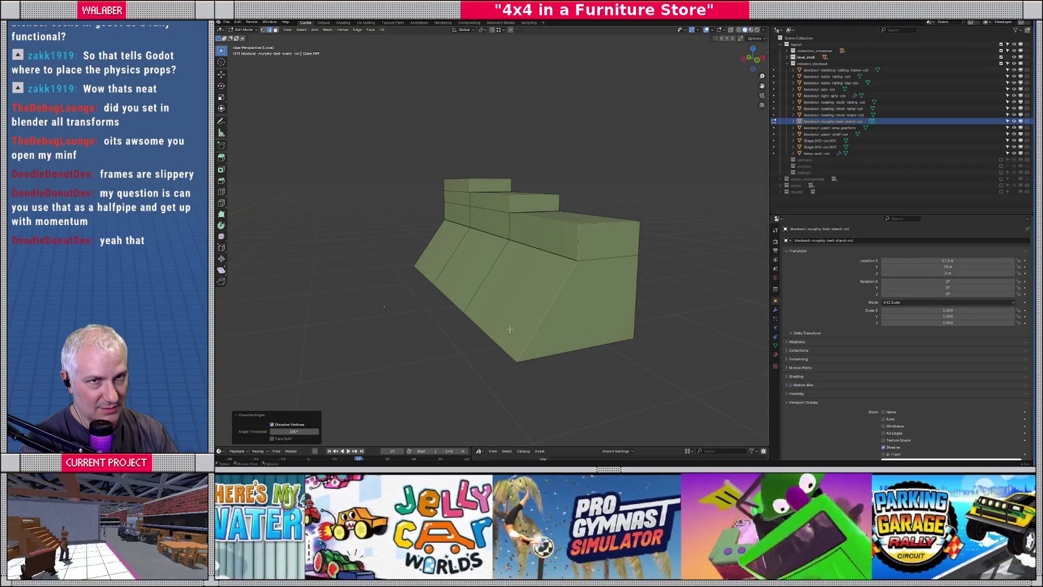
{"action": "left_click", "coordinate": [478, 326]}
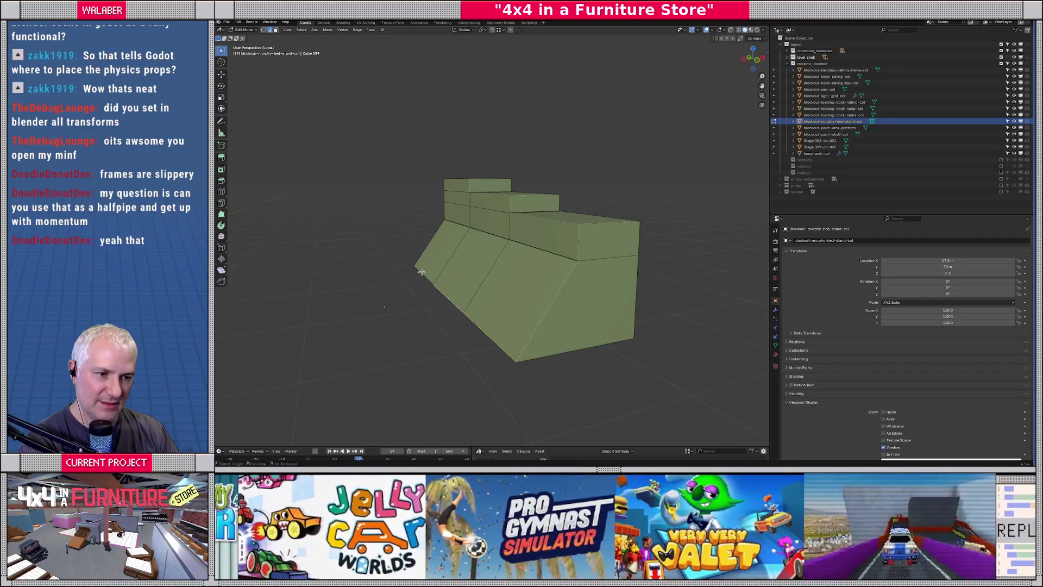
{"action": "middle_click_drag", "start_coordinate": [506, 305], "coordinate": [542, 313]}
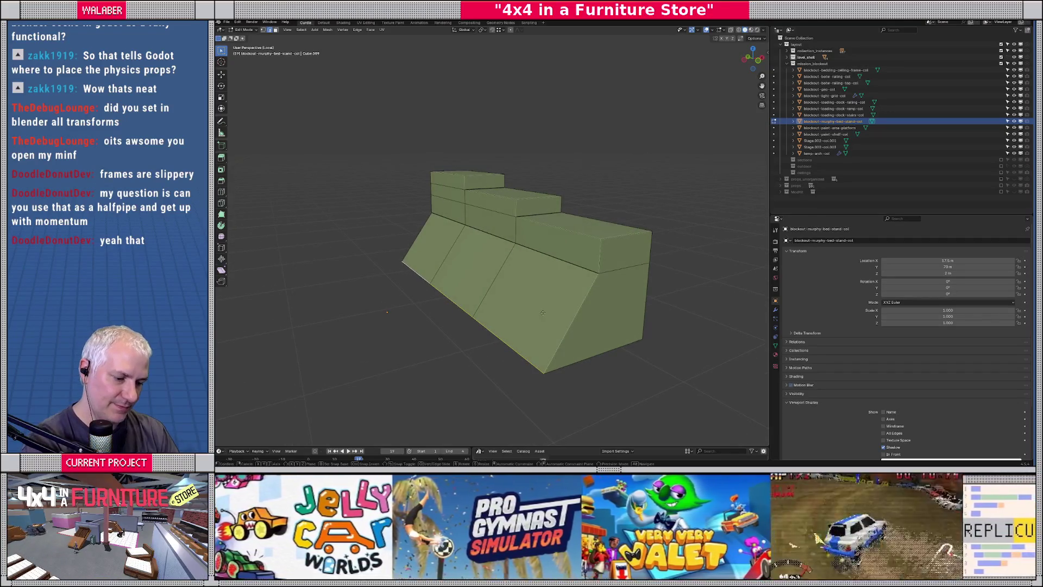
Drop the slanted edge along Z to square the base, and add a loop cut lowered 0.5 m.
{"action": "key", "text": "g"}
{"action": "key", "text": "z"}
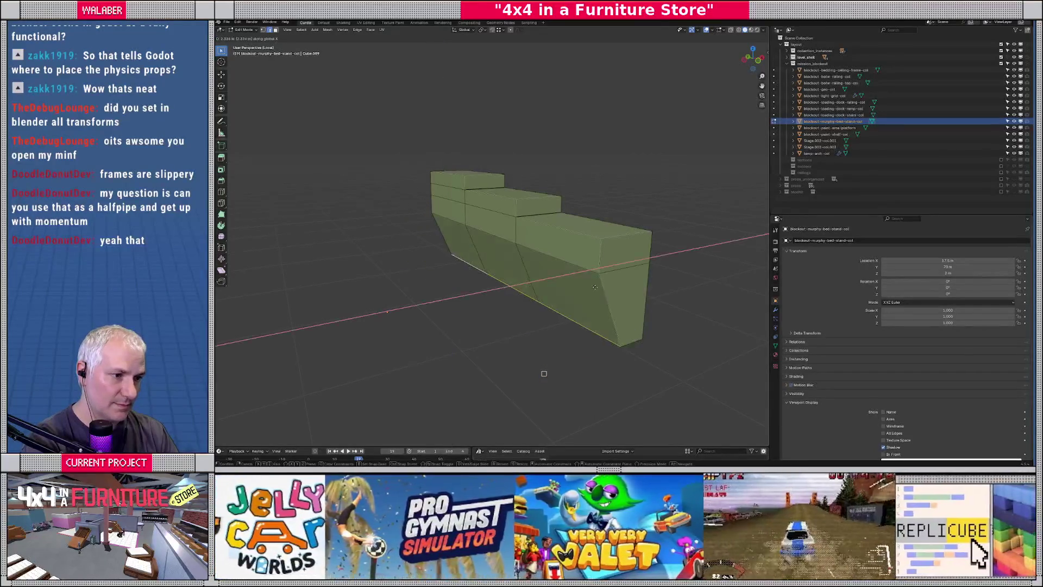
{"action": "left_click", "coordinate": [576, 334]}
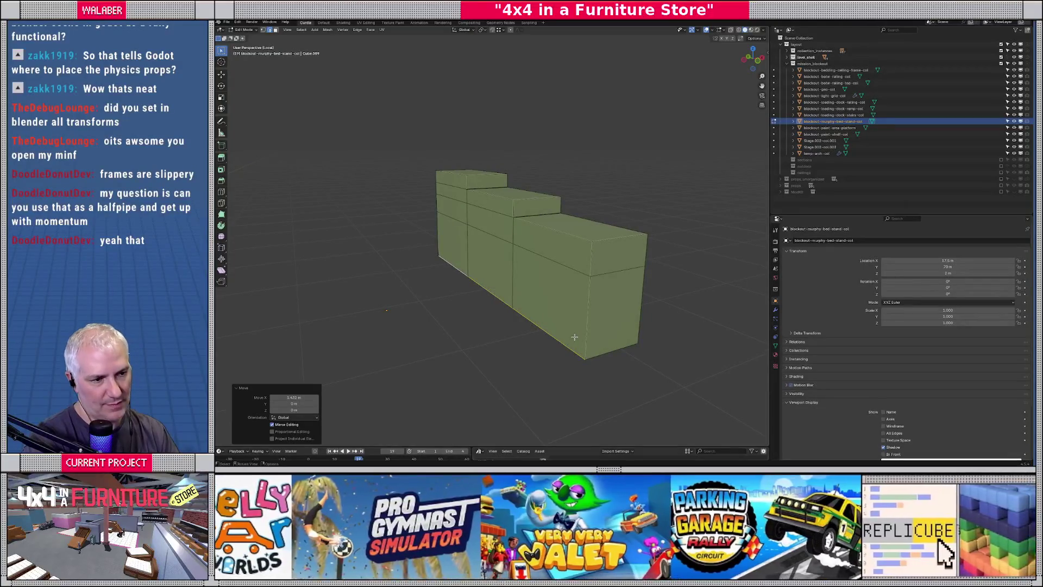
{"action": "middle_click_drag", "start_coordinate": [573, 295], "coordinate": [543, 291]}
{"action": "key", "text": "ctrl+r"}
{"action": "left_click", "coordinate": [543, 290]}
{"action": "right_click", "coordinate": [543, 290]}
{"action": "type", "text": "gz.5"}
{"action": "key", "text": "Return"}
Extrude the three lower side faces by 1 m to form the ledge.
{"action": "key", "text": "3"}
{"action": "left_click", "coordinate": [542, 290]}
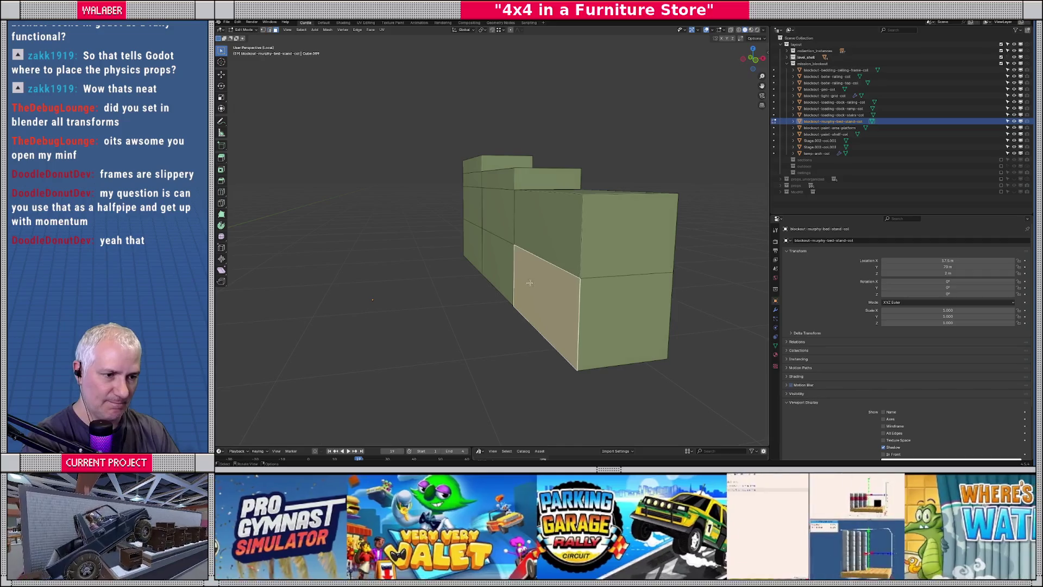
{"action": "left_click", "coordinate": [496, 265], "text": "shift"}
{"action": "left_click", "coordinate": [470, 246], "text": "shift"}
{"action": "type", "text": "e"}
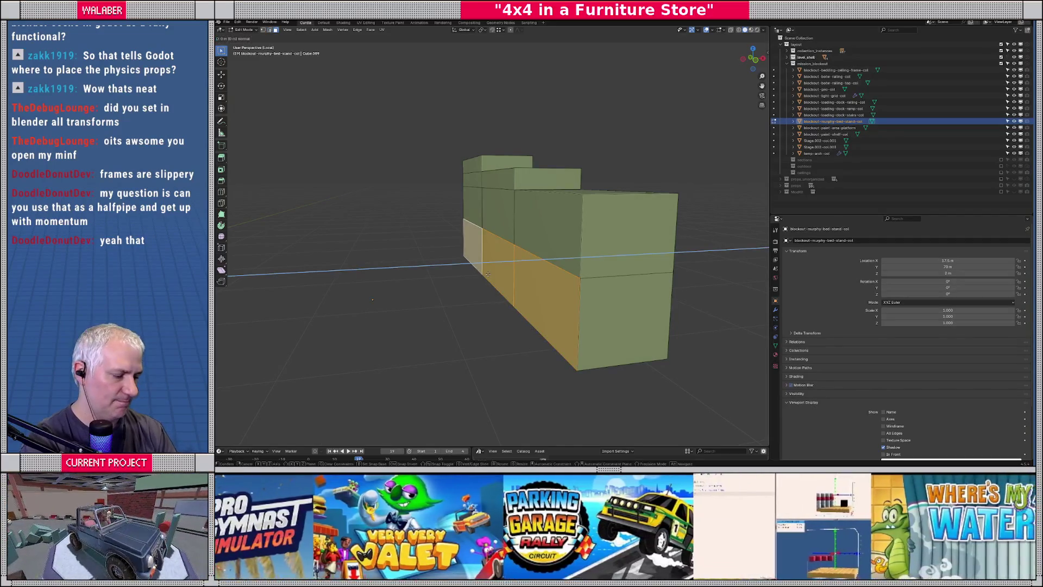
{"action": "type", "text": "1"}
{"action": "key", "text": "Return"}
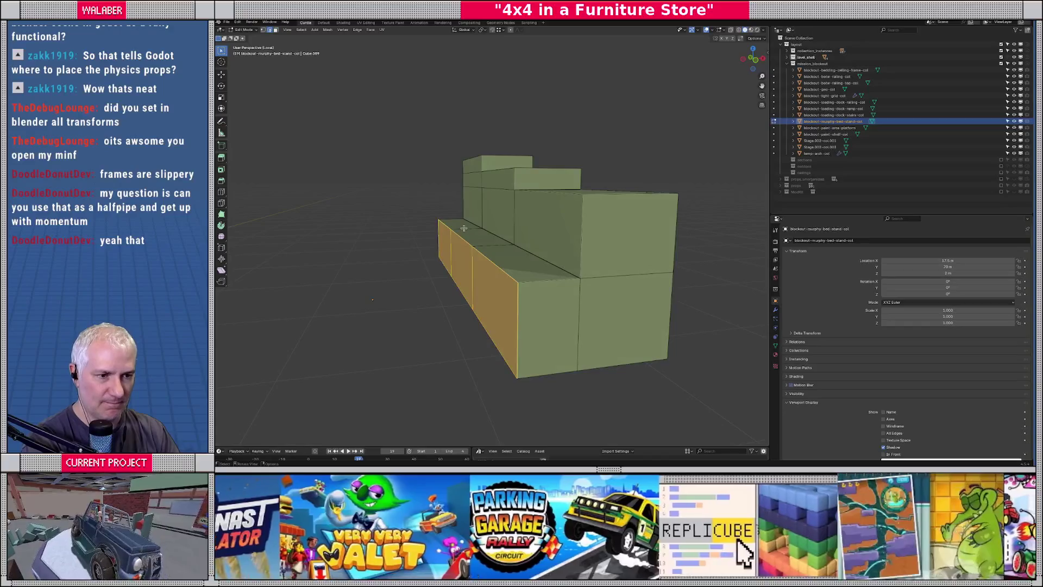
Start a bevel on the ledge's long top edge.
{"action": "key", "text": "alt+a"}
{"action": "left_click", "coordinate": [462, 237], "text": "shift"}
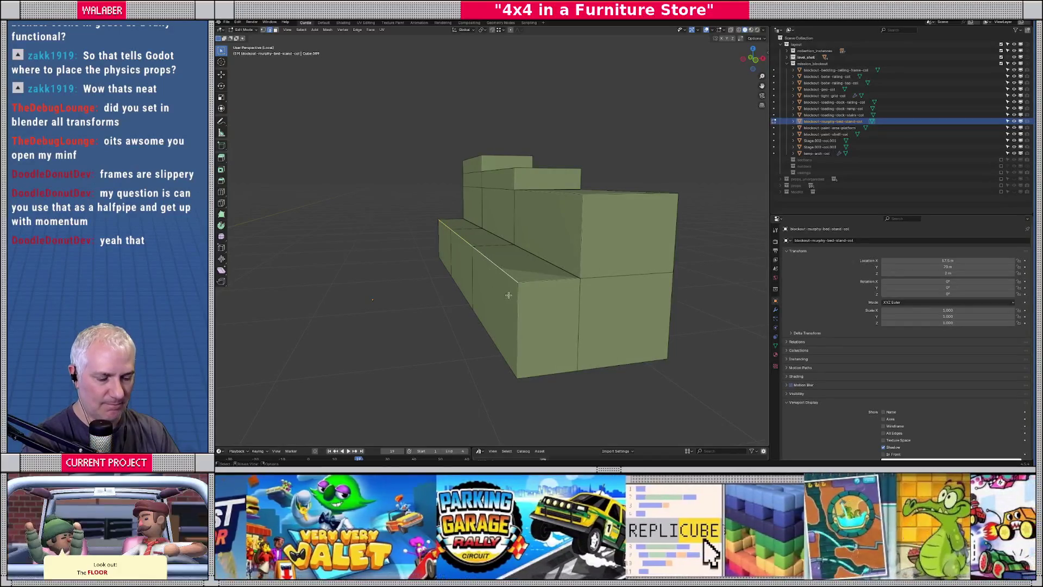
{"action": "key", "text": "ctrl+b"}
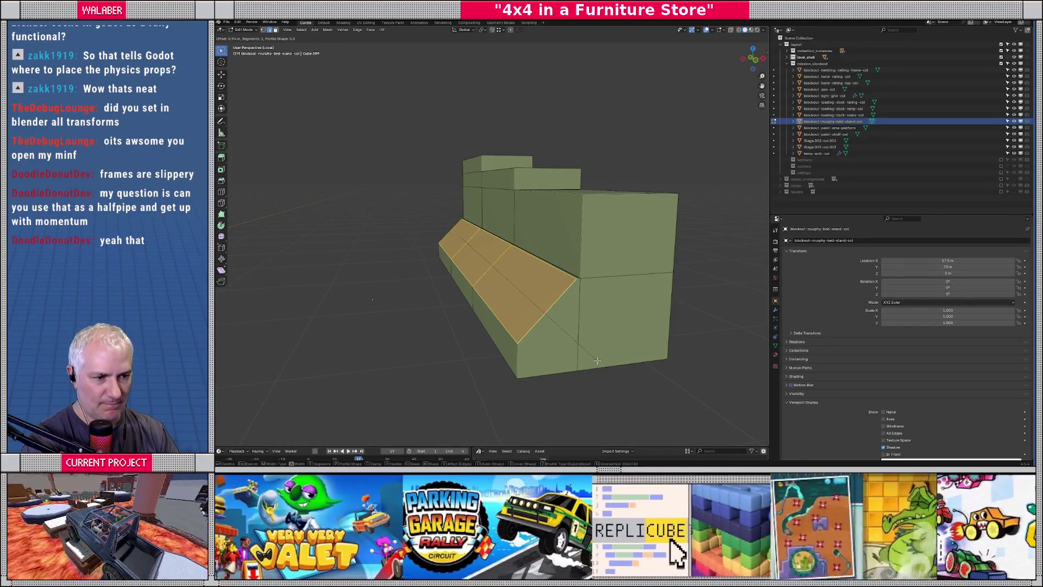
{"action": "scroll", "coordinate": [600, 363], "scroll_direction": "up", "scroll_amount": 3}
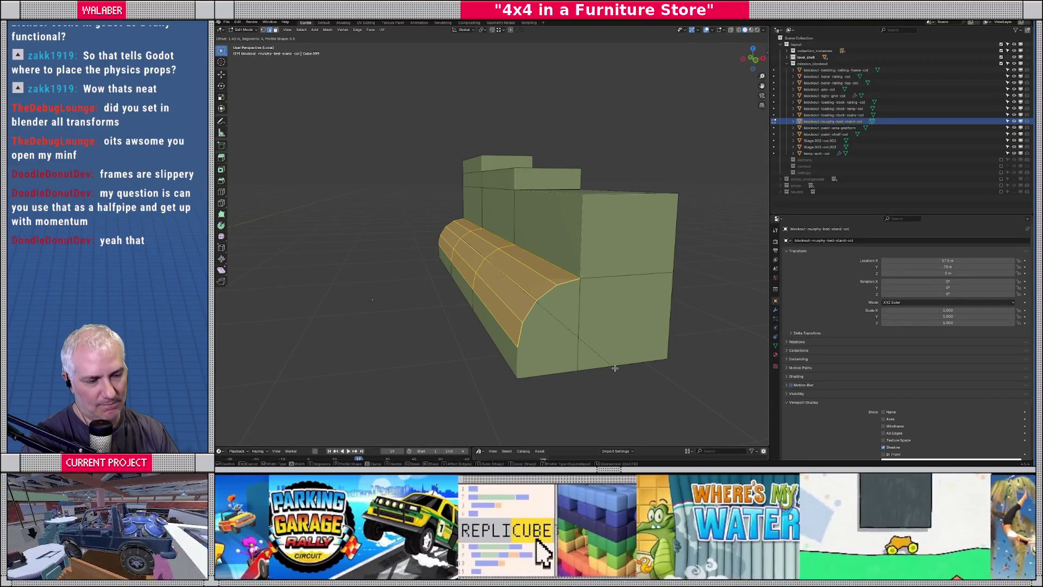
Confirm the four-segment rounded bevel and lower the ledge faces slightly along Z.
{"action": "left_click", "coordinate": [614, 369]}
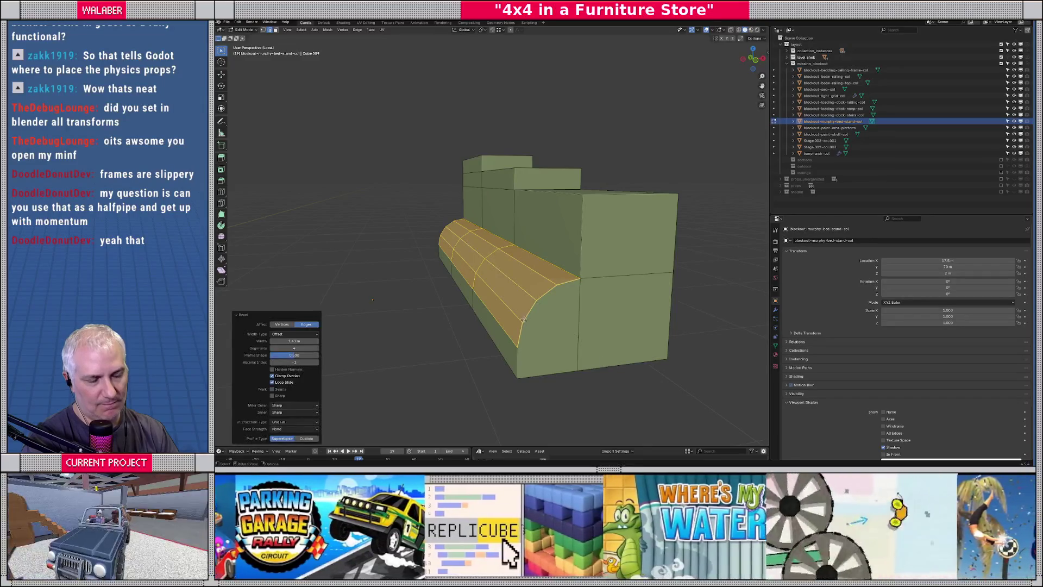
{"action": "mouse_move", "coordinate": [627, 279]}
{"action": "middle_mouse_down"}
{"action": "mouse_move", "coordinate": [433, 266]}
{"action": "mouse_move", "coordinate": [350, 273]}
{"action": "mouse_move", "coordinate": [451, 283]}
{"action": "middle_mouse_up"}
{"action": "key", "text": "g"}
{"action": "key", "text": "z"}
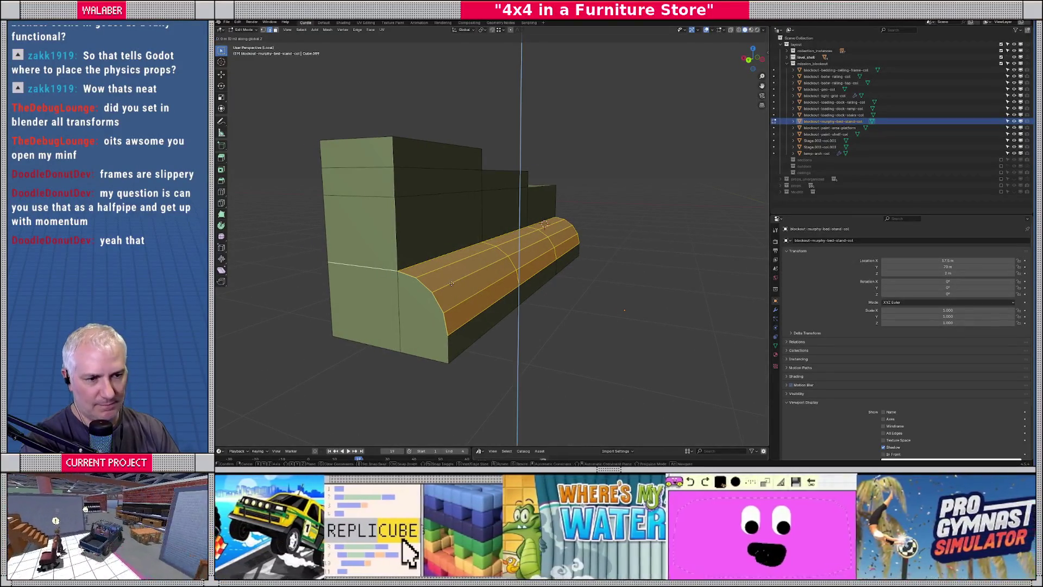
{"action": "left_click", "coordinate": [451, 291]}
{"action": "middle_click_drag", "start_coordinate": [451, 291], "coordinate": [504, 295]}
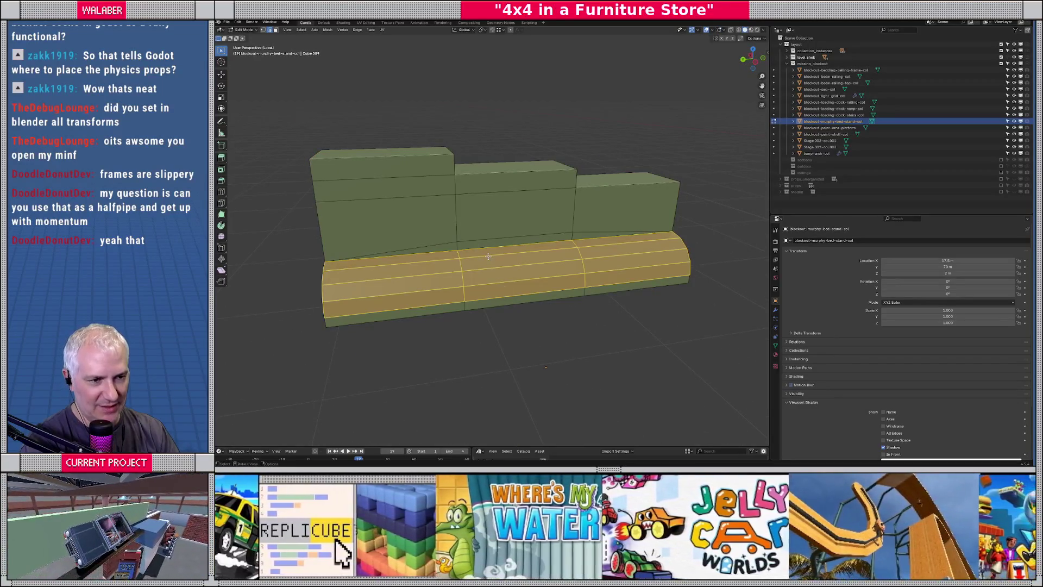
{"action": "scroll", "coordinate": [489, 255], "scroll_direction": "up", "scroll_amount": 2}
Merge the seam edge loop at its last vertex, then merge the whole mesh by distance.
{"action": "left_click", "coordinate": [444, 255], "text": "alt"}
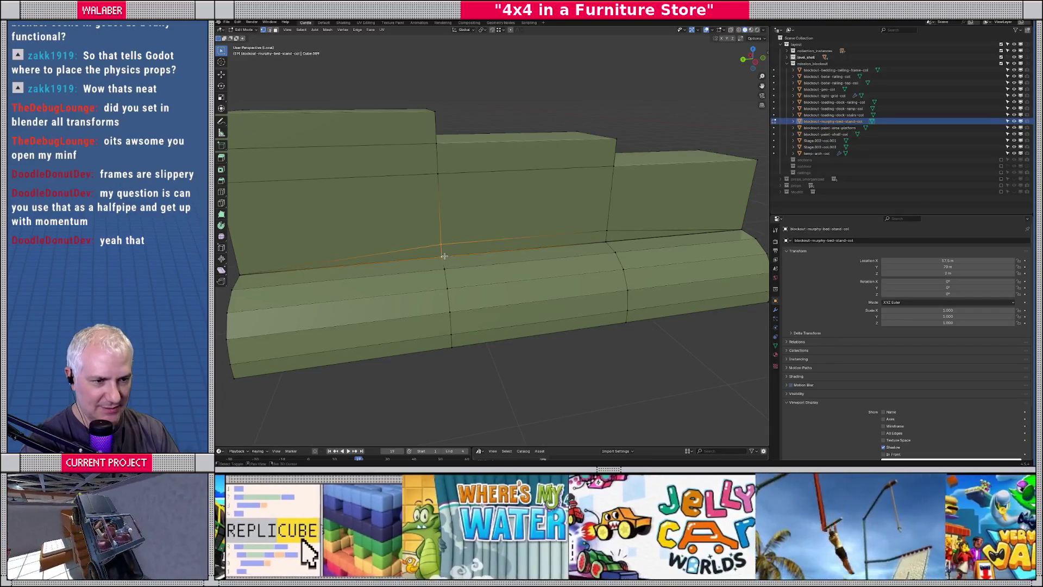
{"action": "key", "text": "m"}
{"action": "left_click", "coordinate": [444, 256]}
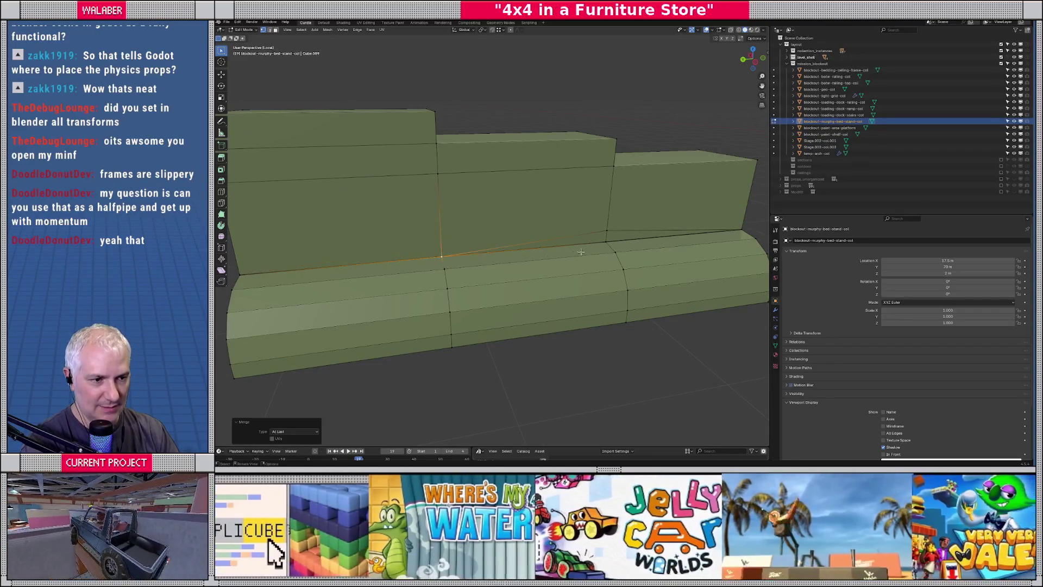
{"action": "key", "text": "m"}
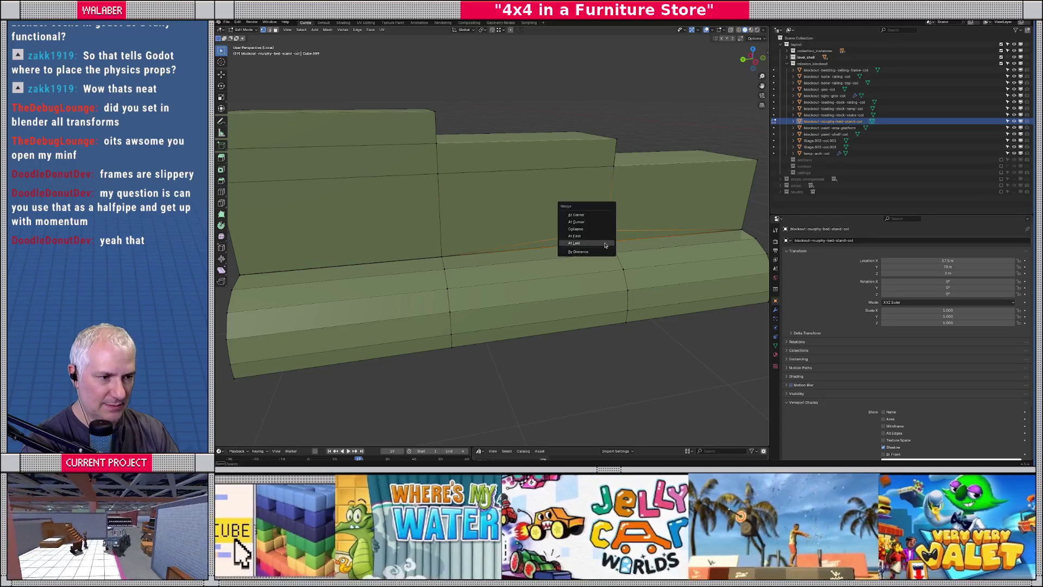
{"action": "key", "text": "Escape"}
{"action": "key", "text": "a"}
{"action": "key", "text": "m"}
{"action": "left_click", "coordinate": [605, 243]}
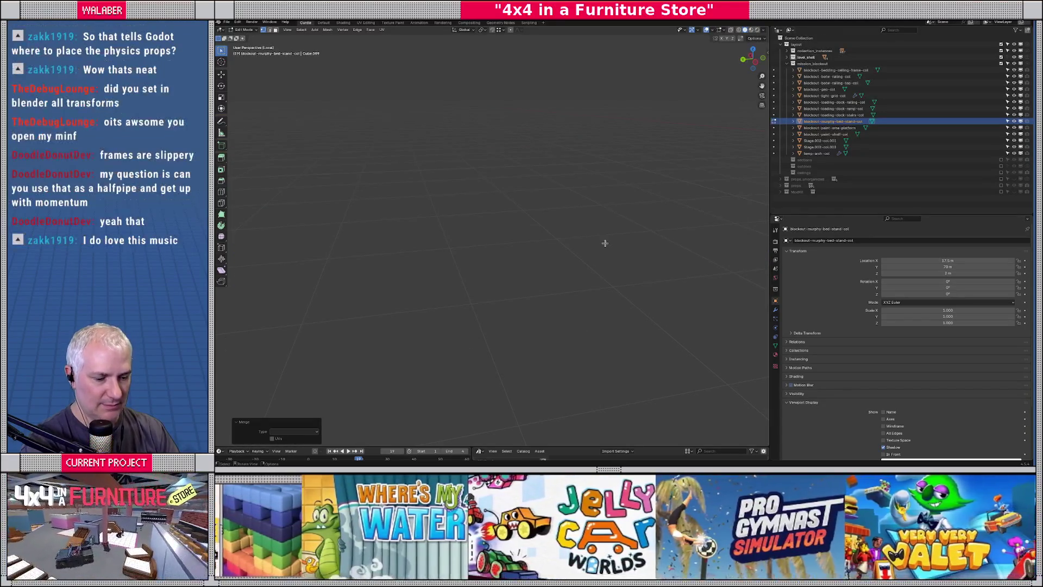
{"action": "key", "text": "ctrl+z"}
{"action": "key", "text": "m"}
{"action": "left_click", "coordinate": [605, 245]}
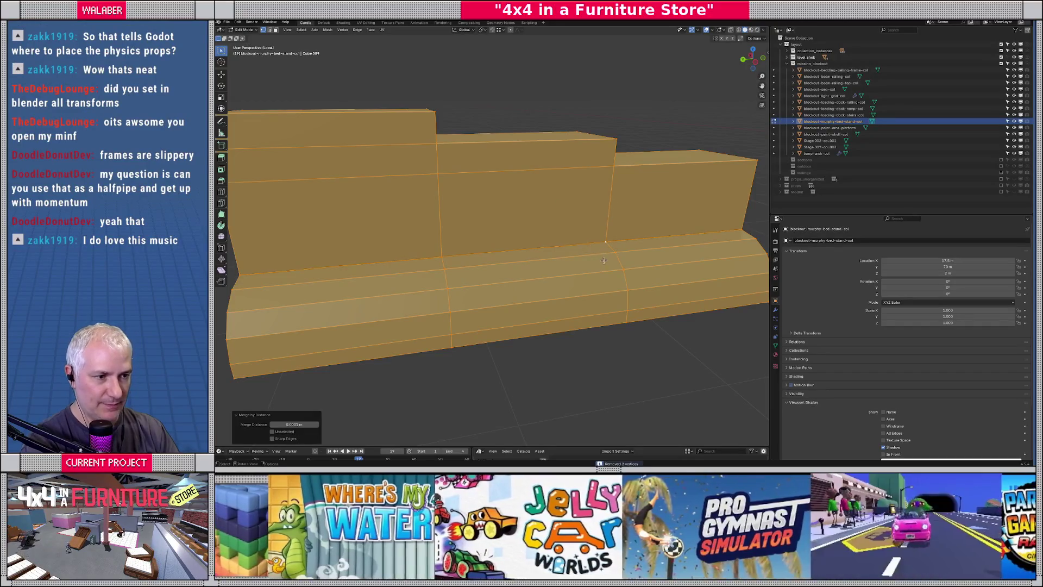
Return to Object Mode with the full store level back in view.
{"action": "key", "text": "Tab"}
{"action": "scroll", "coordinate": [589, 265], "scroll_direction": "down", "scroll_amount": 3}
{"action": "middle_click_drag", "start_coordinate": [589, 266], "coordinate": [598, 266]}
{"action": "key", "text": "KP_Divide"}
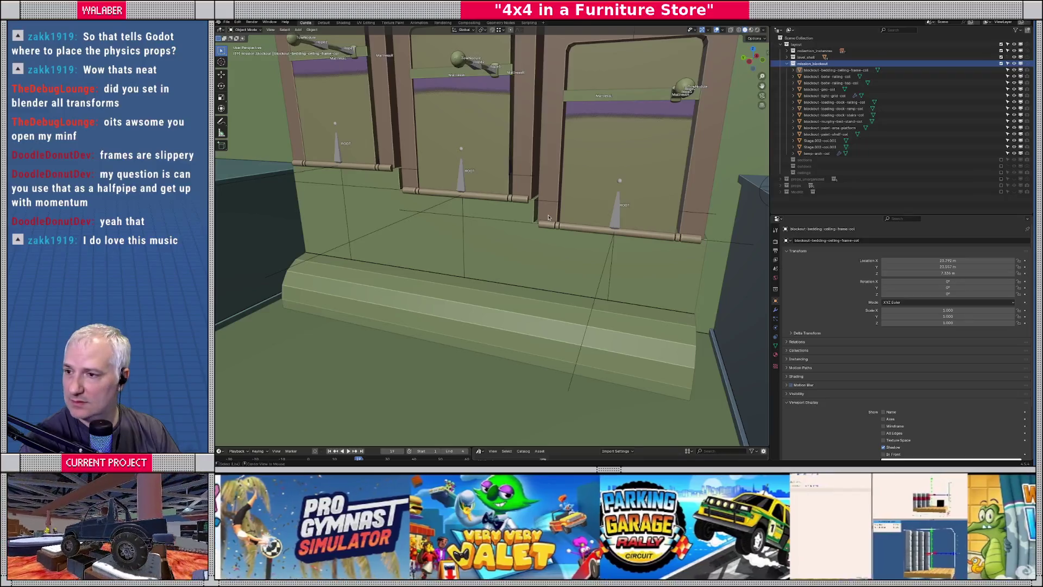
Switch to Godot, let the store models reimport, and run the game with the dev console open.
{"action": "key", "text": "alt+Tab"}
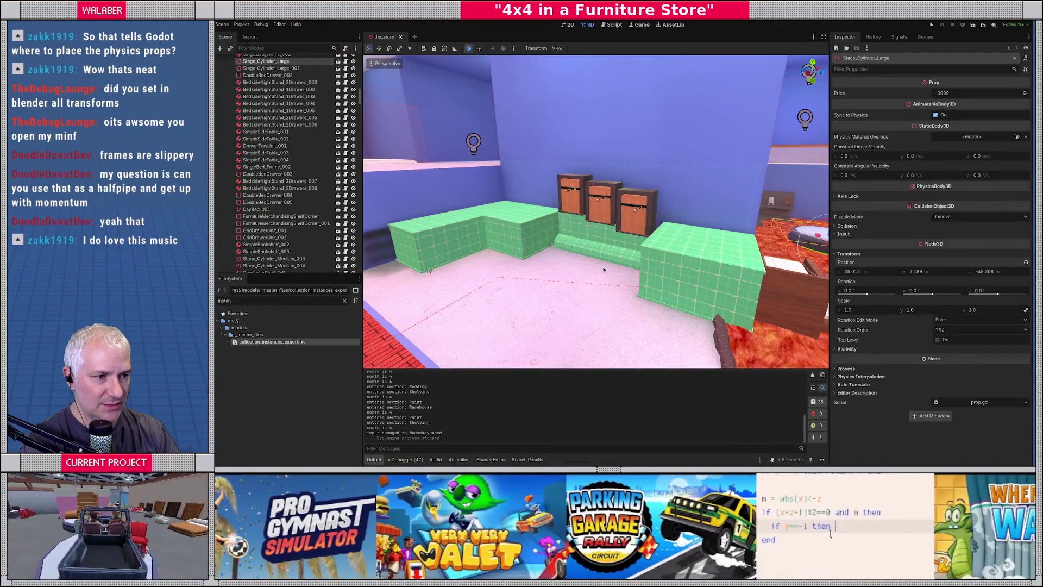
{"action": "scroll", "coordinate": [606, 272], "scroll_direction": "up", "scroll_amount": 3}
{"action": "key", "text": "F5"}
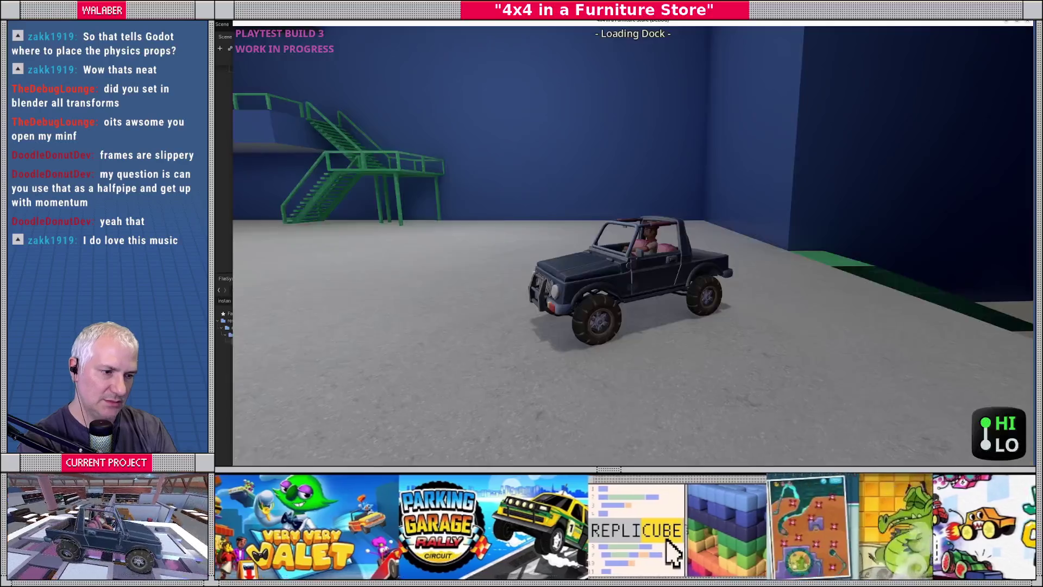
{"action": "key", "text": "grave"}
Teleport to the Shelving area with 'ts Sh', test the bed stand, then stop and return to Blender.
{"action": "type", "text": "ts"}
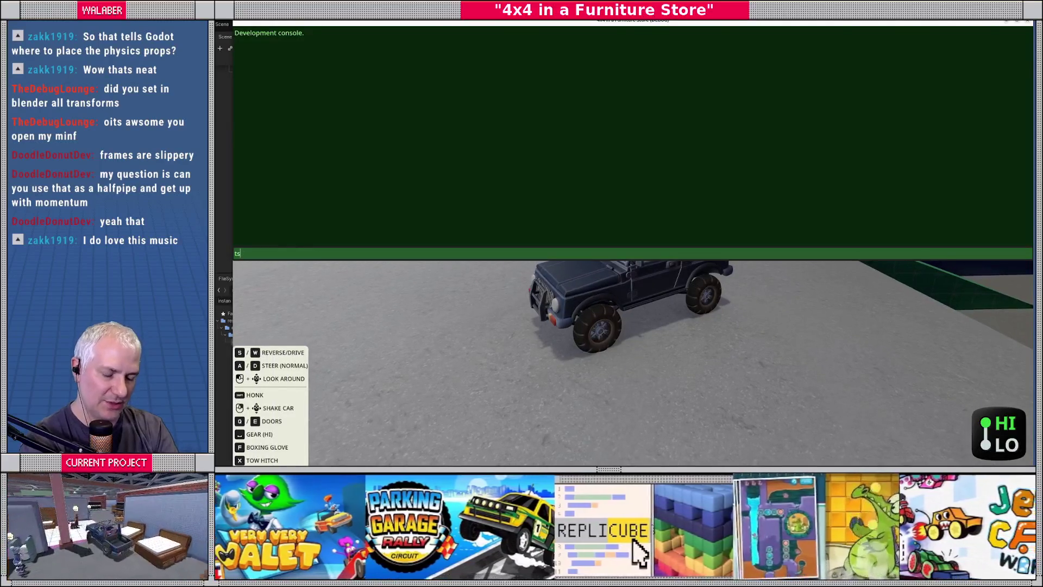
{"action": "type", "text": " Shelving"}
{"action": "key", "text": "Return"}
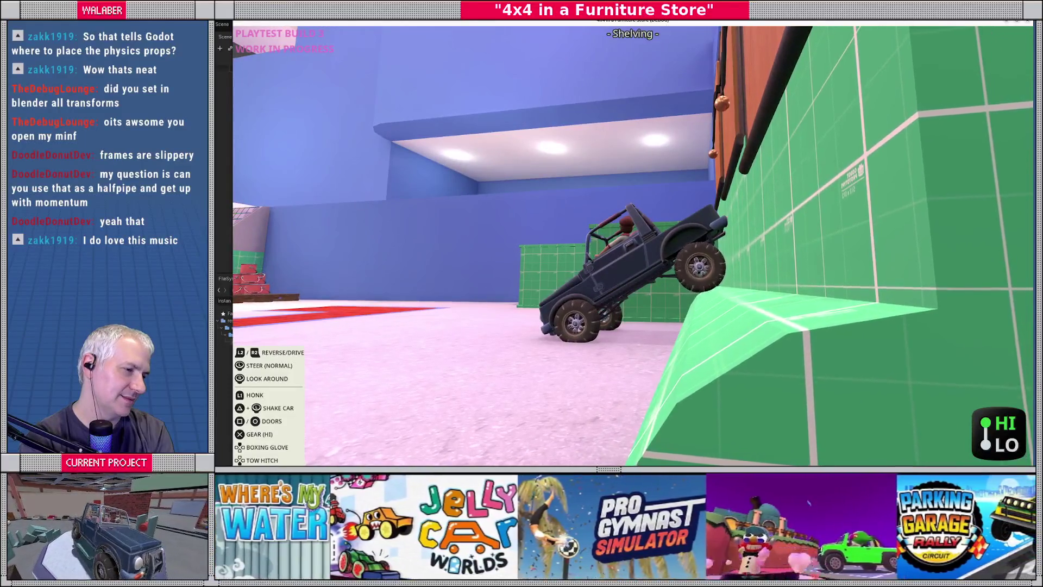
{"action": "key", "text": "F8"}
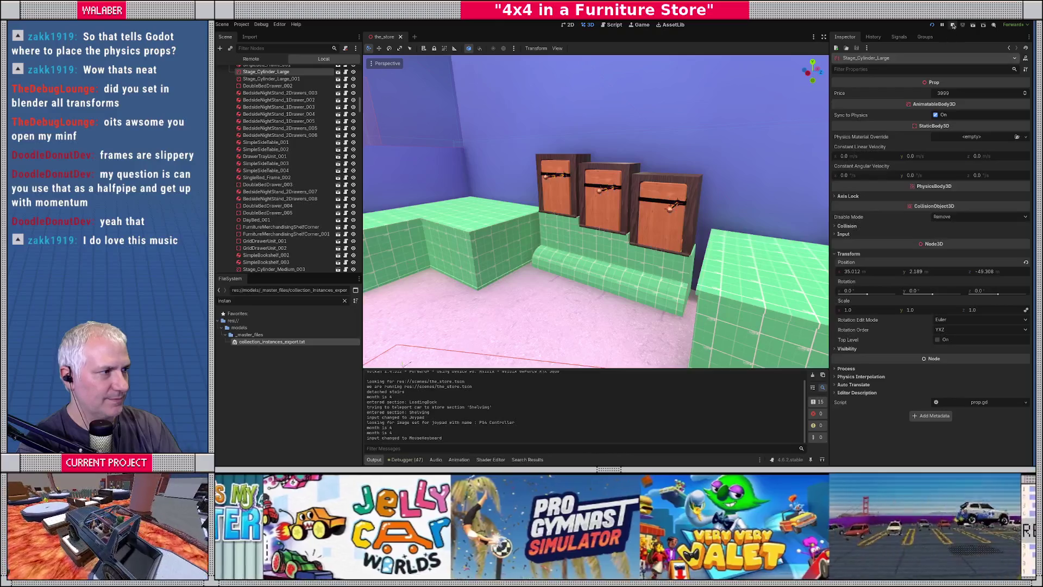
{"action": "key", "text": "alt+Tab"}
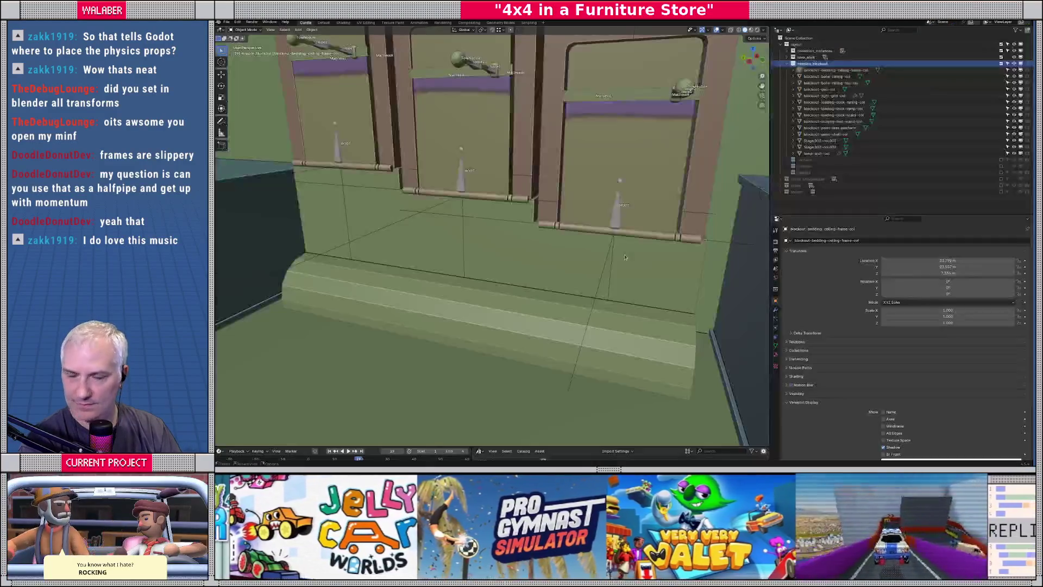
Isolate the bed-stand collision mesh in Edit Mode and snap the 3D cursor to its bottom edge.
{"action": "left_click", "coordinate": [649, 347]}
{"action": "key", "text": "KP_Divide"}
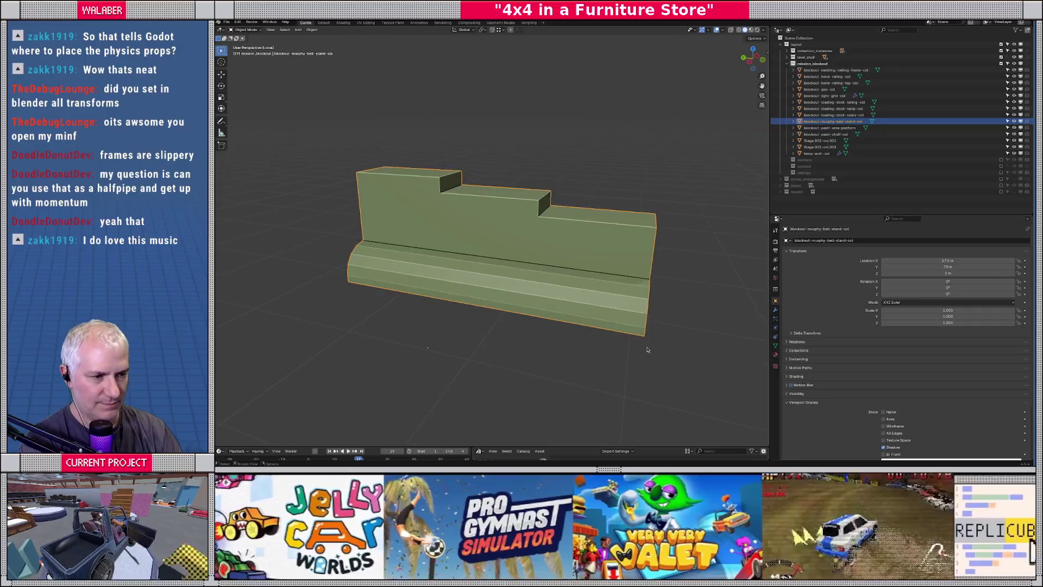
{"action": "key", "text": "Tab"}
{"action": "mouse_move", "coordinate": [625, 325]}
{"action": "middle_mouse_down"}
{"action": "mouse_move", "coordinate": [589, 317]}
{"action": "mouse_move", "coordinate": [622, 318]}
{"action": "middle_mouse_up"}
{"action": "key", "text": "KP_1"}
{"action": "left_click", "coordinate": [521, 319]}
{"action": "key", "text": "shift+s"}
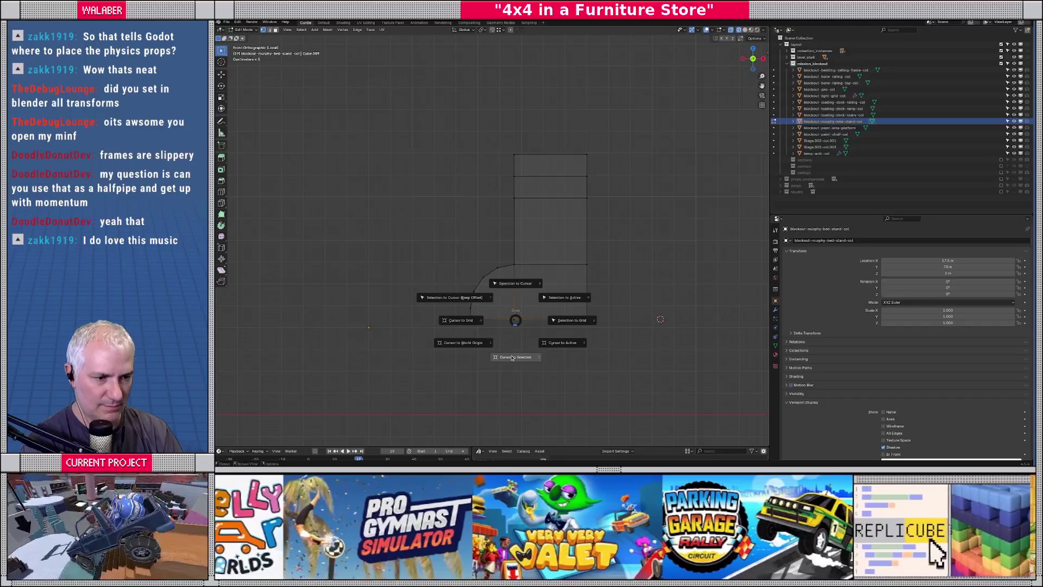
{"action": "left_click", "coordinate": [516, 357]}
Scale the curved corner face by 1.1 around the 3D cursor pivot.
{"action": "key", "text": "f"}
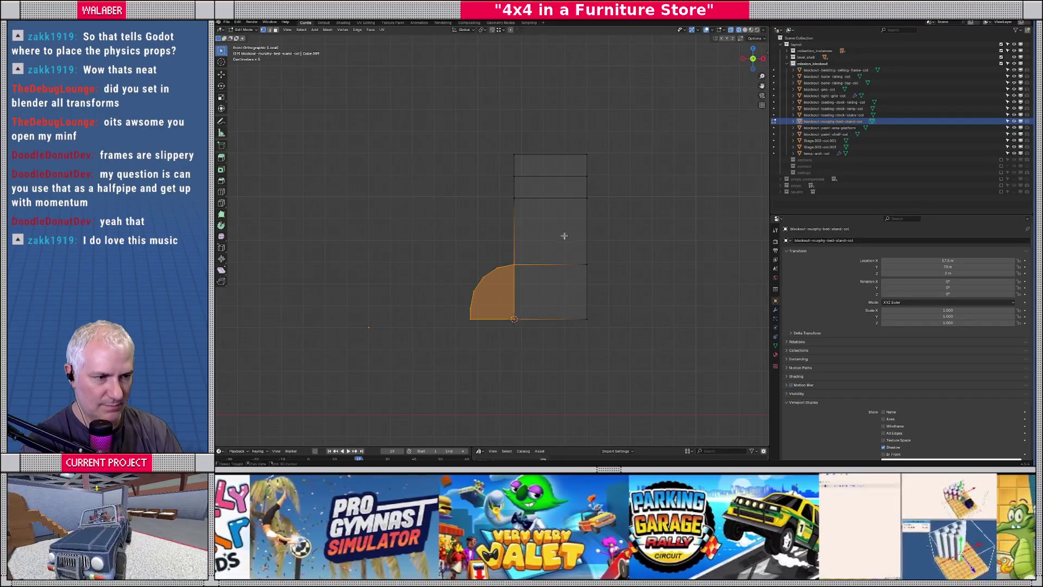
{"action": "scroll", "coordinate": [551, 250], "scroll_direction": "up", "scroll_amount": 3}
{"action": "left_click_drag", "start_coordinate": [450, 255], "coordinate": [591, 384]}
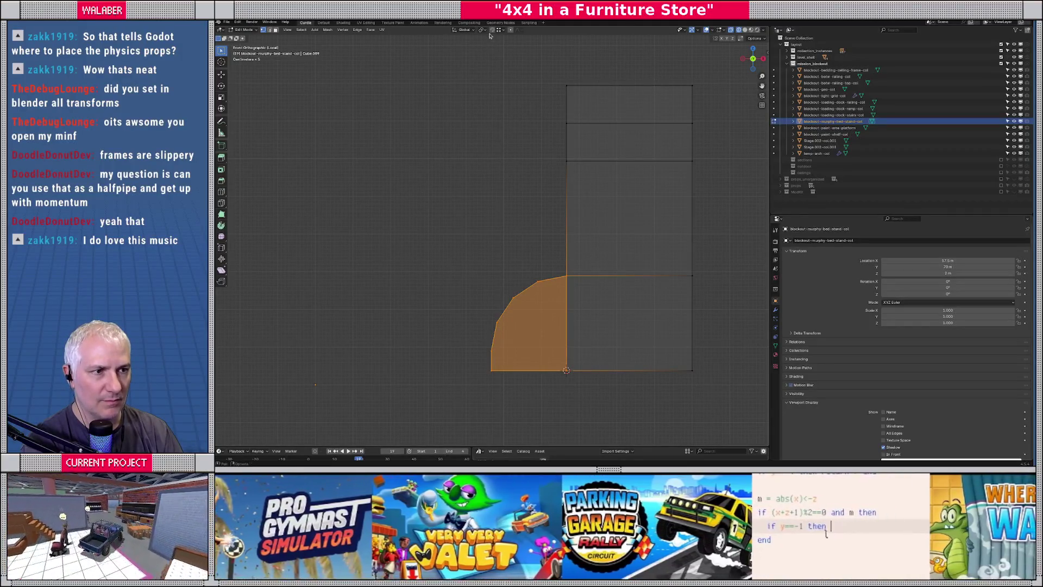
{"action": "left_click", "coordinate": [485, 31]}
{"action": "left_click", "coordinate": [487, 54]}
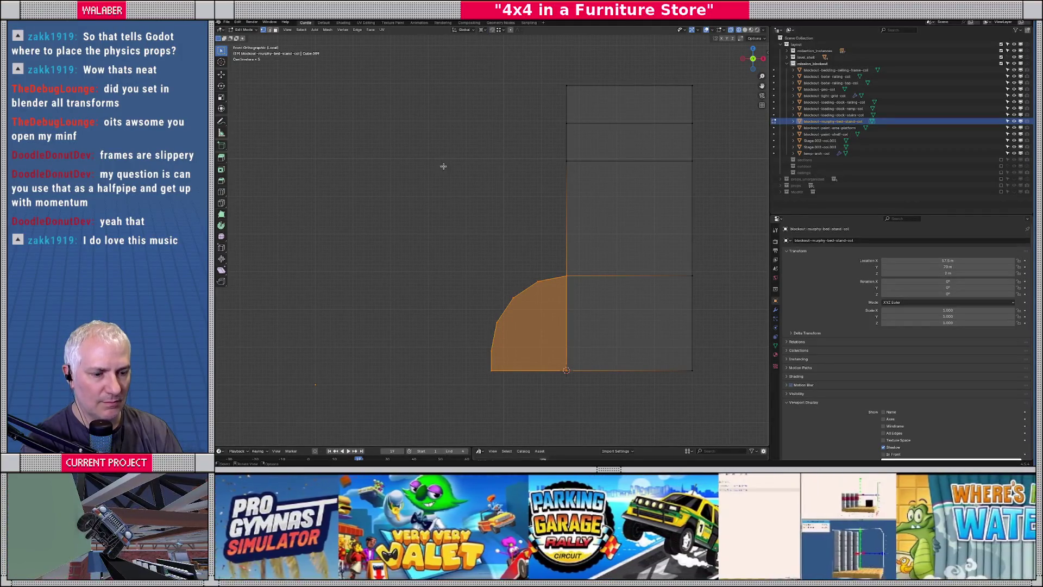
{"action": "key", "text": "s"}
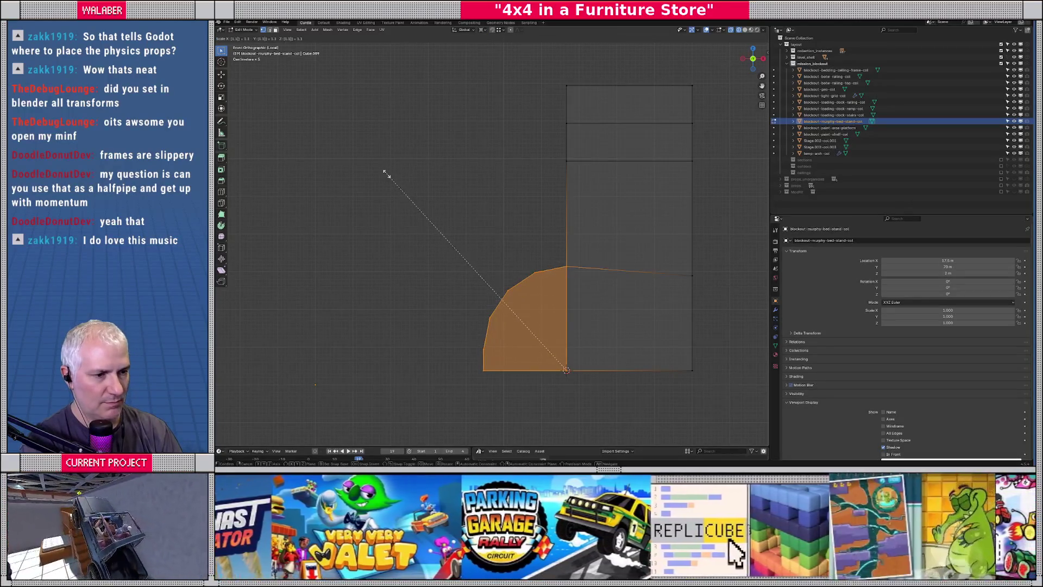
{"action": "left_click", "coordinate": [386, 174]}
Move the vertex where the corner meets the top along Z, then check it with solid shading.
{"action": "left_click", "coordinate": [714, 293]}
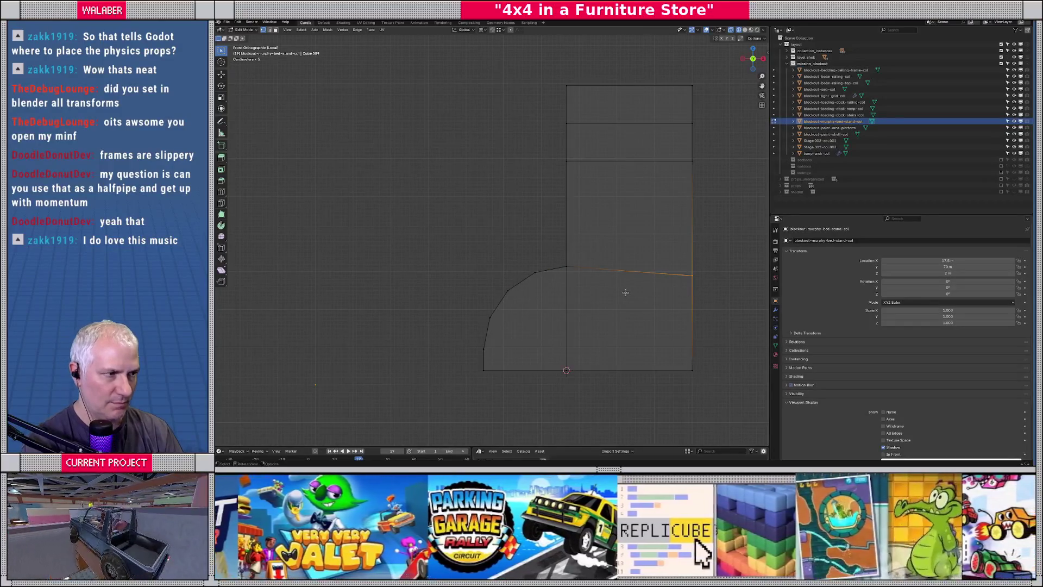
{"action": "key", "text": "g"}
{"action": "key", "text": "z"}
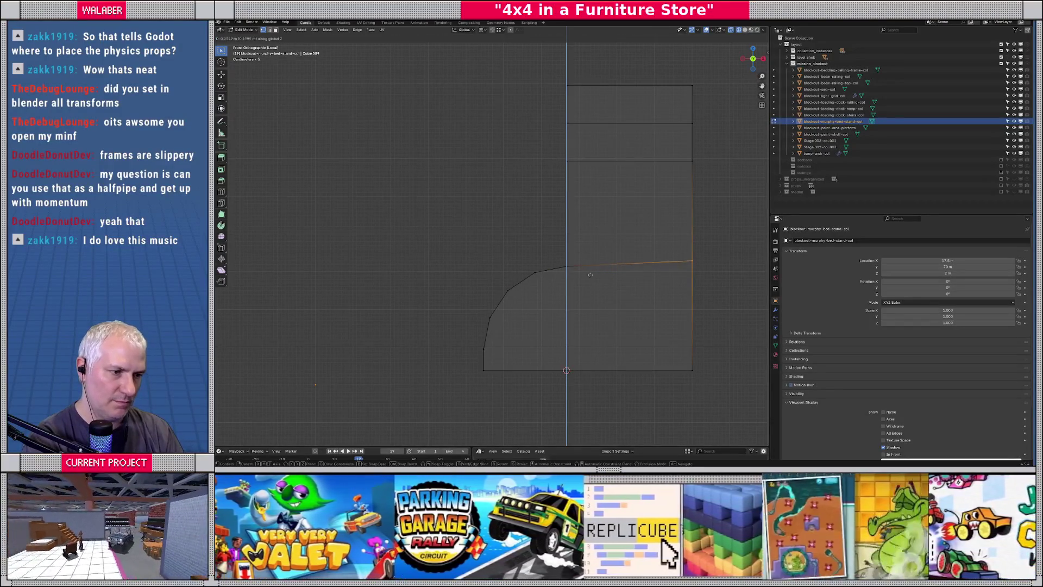
{"action": "left_click", "coordinate": [567, 266]}
{"action": "key", "text": "Tab"}
{"action": "mouse_move", "coordinate": [516, 237]}
{"action": "middle_mouse_down"}
{"action": "mouse_move", "coordinate": [489, 234]}
{"action": "mouse_move", "coordinate": [558, 247]}
{"action": "mouse_move", "coordinate": [550, 238]}
{"action": "middle_mouse_up"}
{"action": "key", "text": "shift+z"}
{"action": "key", "text": "Tab"}
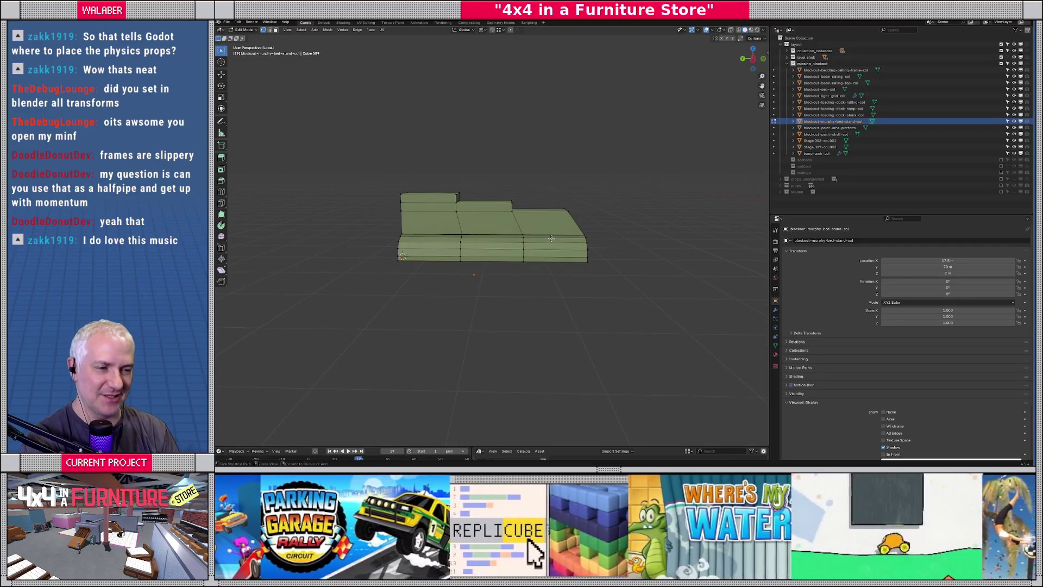
Scale the rounded lower section by 1.2 on all axes except Y.
{"action": "key", "text": "l"}
{"action": "mouse_move", "coordinate": [552, 237]}
{"action": "middle_mouse_down"}
{"action": "mouse_move", "coordinate": [501, 234]}
{"action": "mouse_move", "coordinate": [456, 261]}
{"action": "middle_mouse_up"}
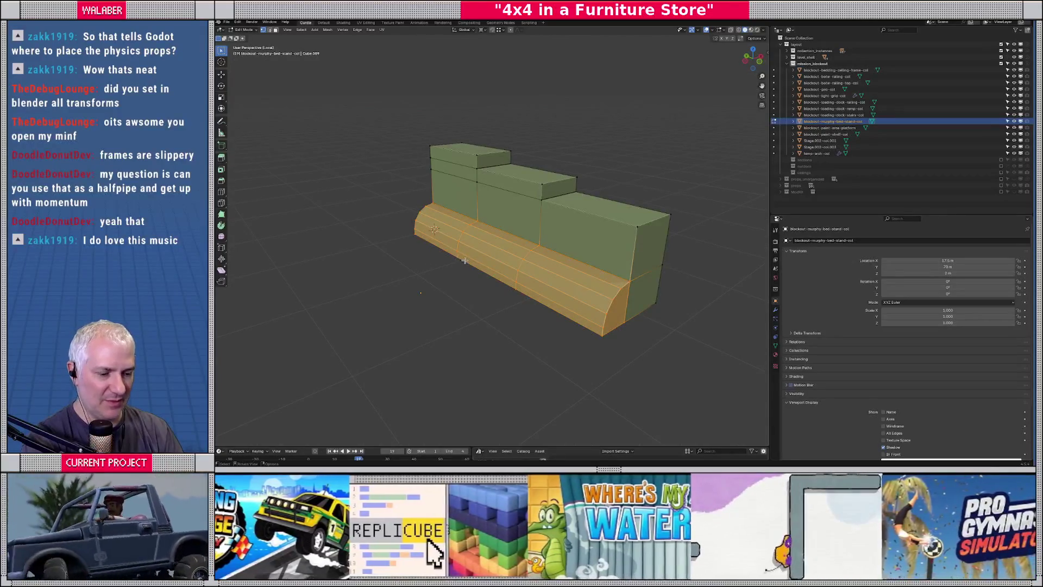
{"action": "key", "text": "s"}
{"action": "key", "text": "shift+y"}
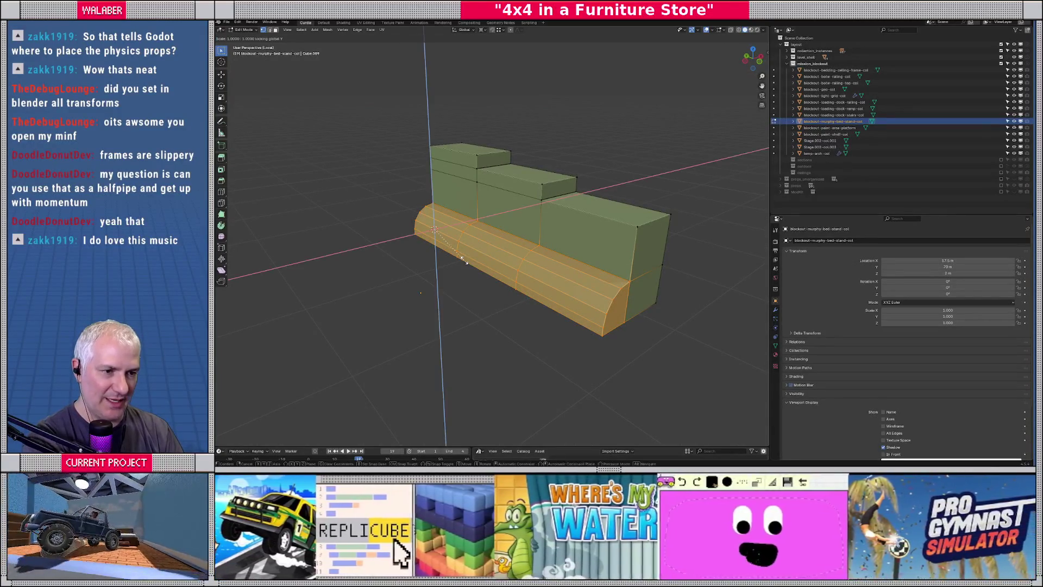
{"action": "type", "text": "1."}
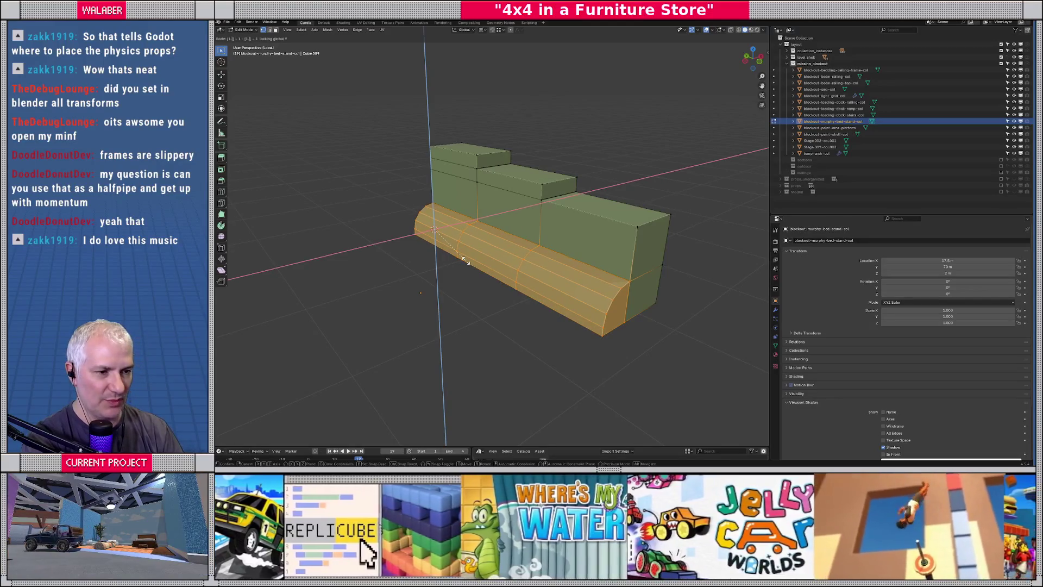
{"action": "type", "text": "1"}
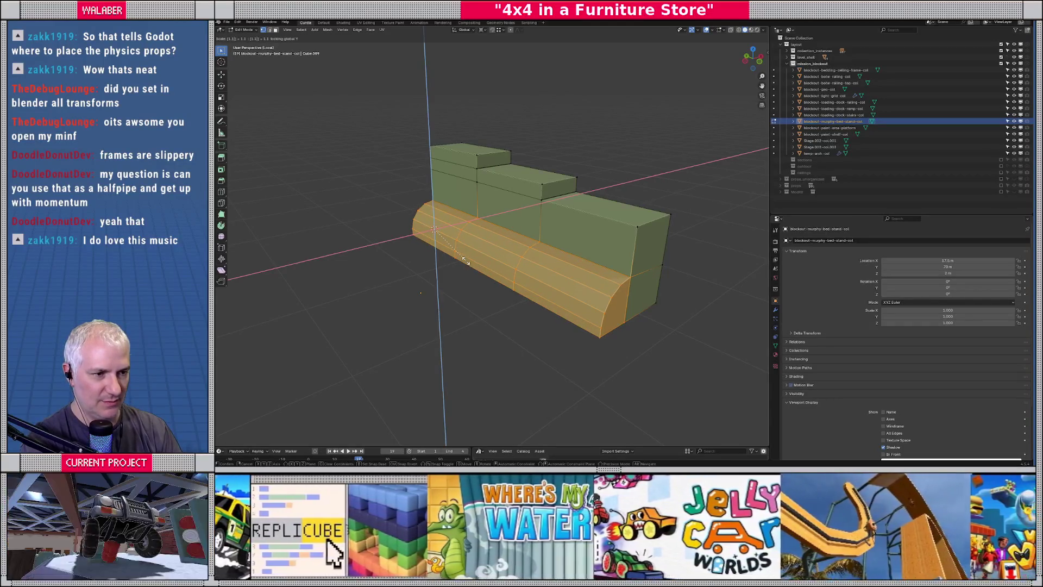
{"action": "key", "text": "BackSpace"}
{"action": "type", "text": "2"}
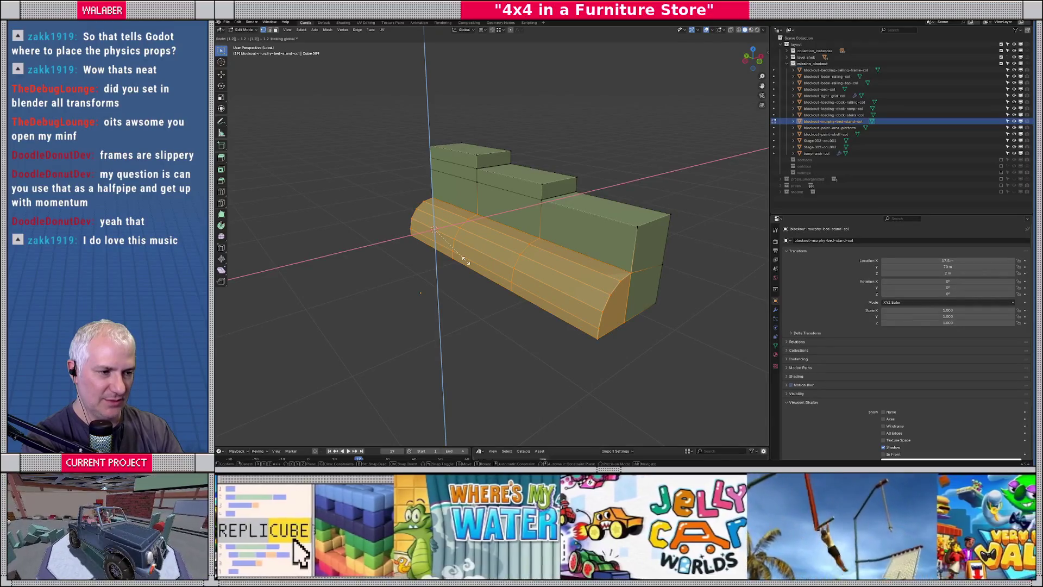
{"action": "key", "text": "Return"}
Move the lower section's top edges vertically along Z.
{"action": "mouse_move", "coordinate": [555, 255]}
{"action": "middle_mouse_down"}
{"action": "mouse_move", "coordinate": [559, 266]}
{"action": "mouse_move", "coordinate": [538, 267]}
{"action": "mouse_move", "coordinate": [554, 277]}
{"action": "mouse_move", "coordinate": [525, 280]}
{"action": "middle_mouse_up"}
{"action": "left_click", "coordinate": [535, 311]}
{"action": "key", "text": "g"}
{"action": "key", "text": "z"}
{"action": "left_click", "coordinate": [583, 275]}
Return to Object Mode, deselect everything and save master.blend.
{"action": "key", "text": "Tab"}
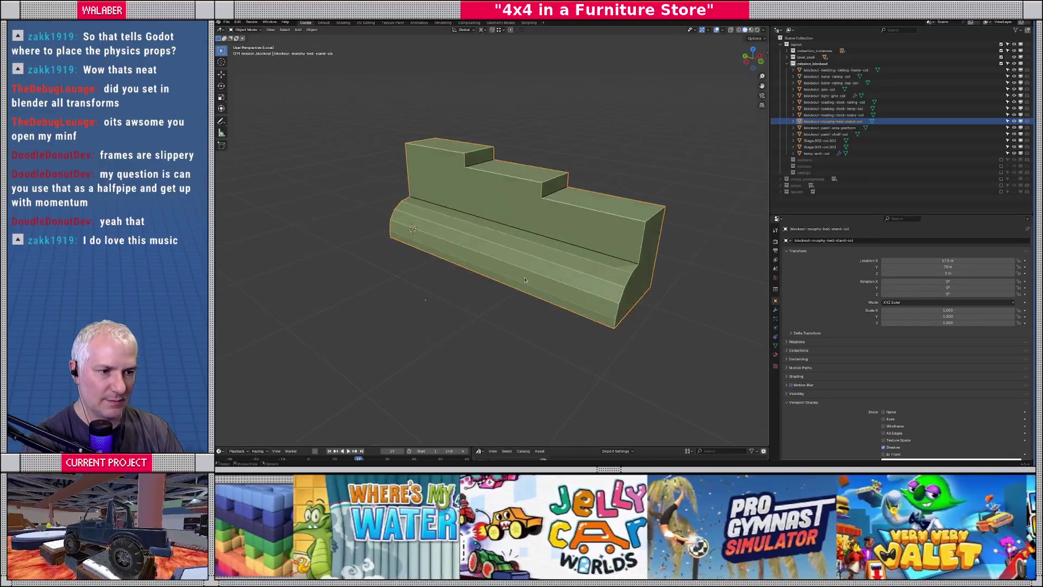
{"action": "key", "text": "alt+a"}
{"action": "key", "text": "ctrl+s"}
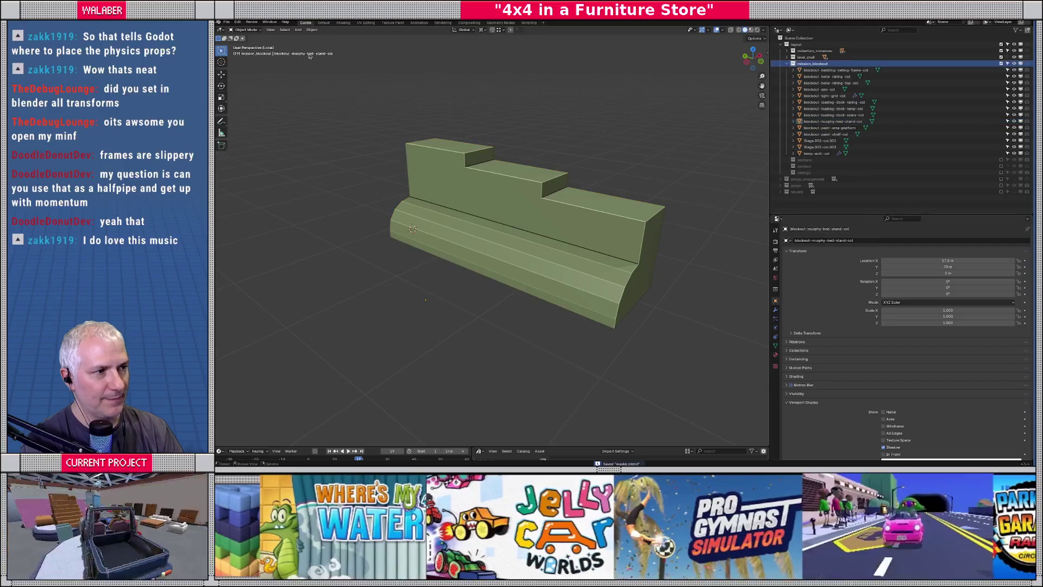
{"action": "left_click", "coordinate": [227, 22]}
Export glTF 2.0 over the existing .glb file, then switch back to Godot.
{"action": "mouse_move", "coordinate": [249, 119]}
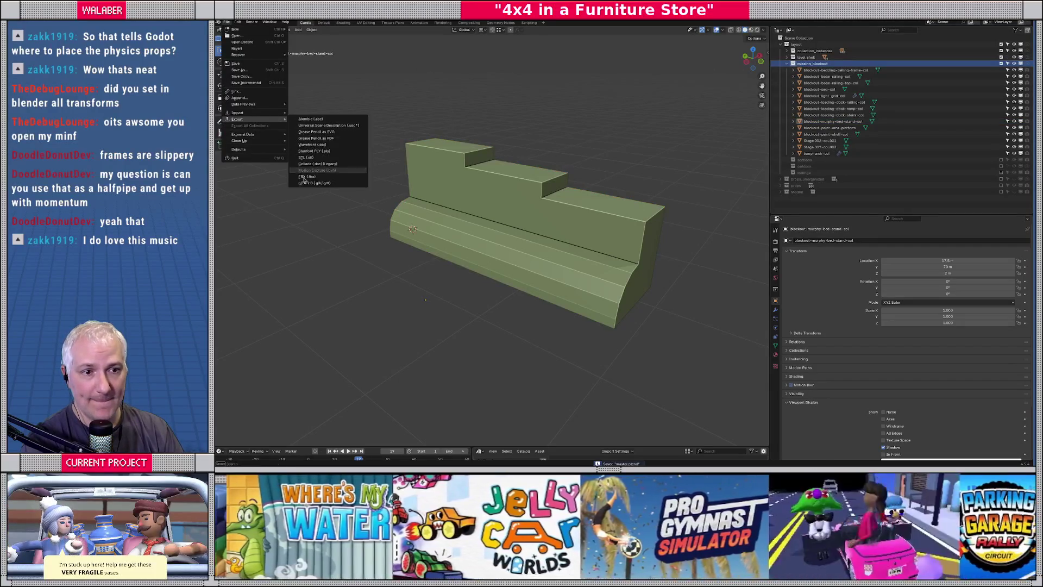
{"action": "left_click", "coordinate": [308, 183]}
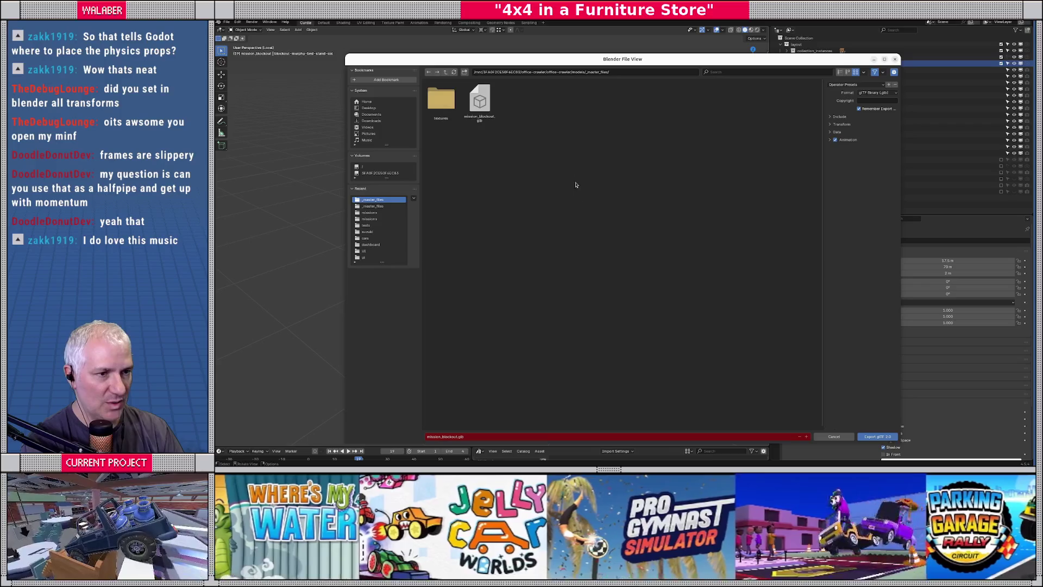
{"action": "double_click", "coordinate": [478, 106]}
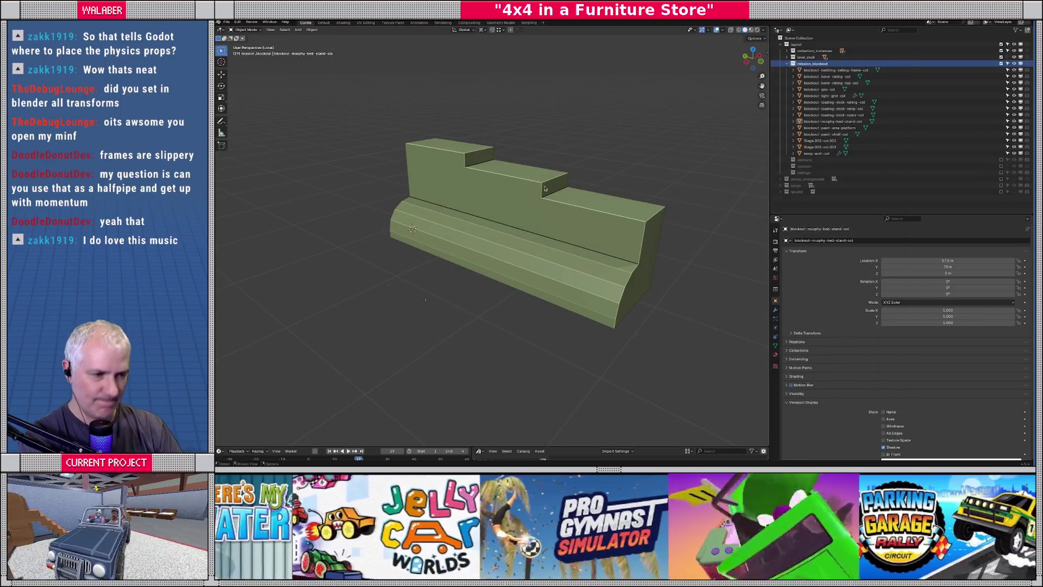
{"action": "key", "text": "alt+Tab"}
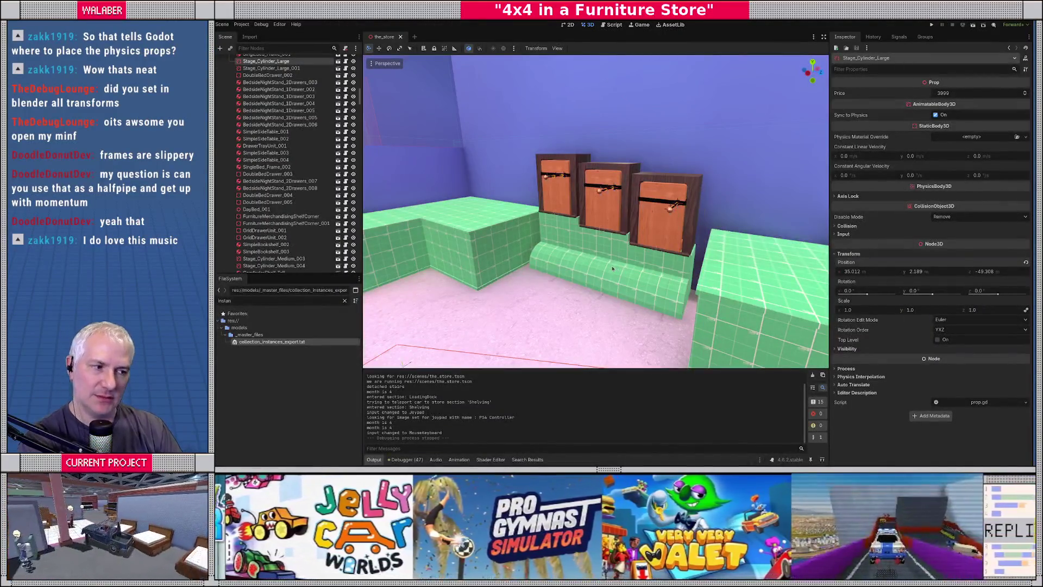
Run the 4x4 in a Furniture Store project to playtest the updated bed stand.
{"action": "key", "text": "F5"}
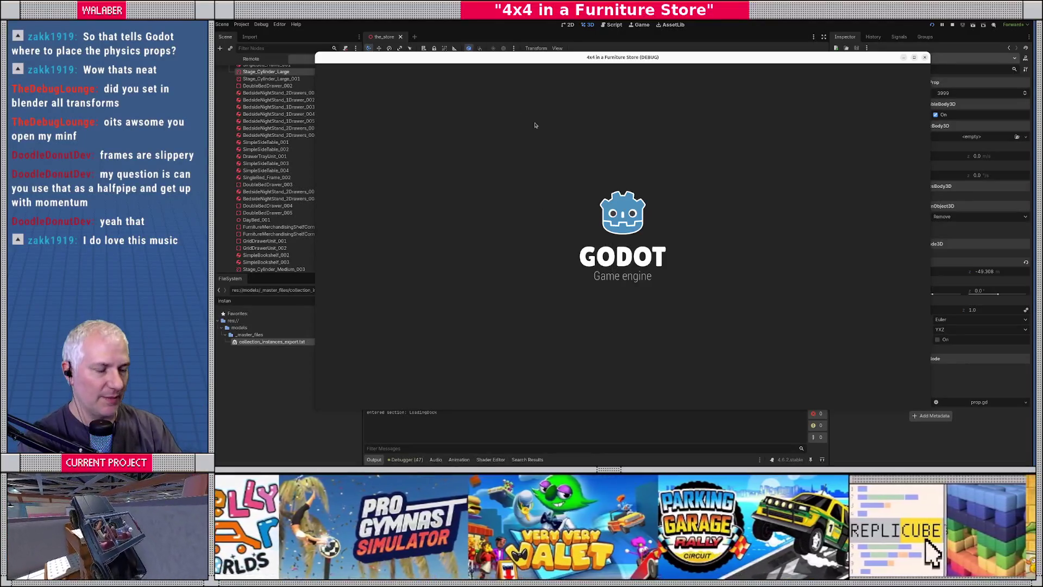
Dismiss the thank-you message and set Radio Volume to OFF in the dashboard's general settings.
{"action": "key", "text": "Return"}
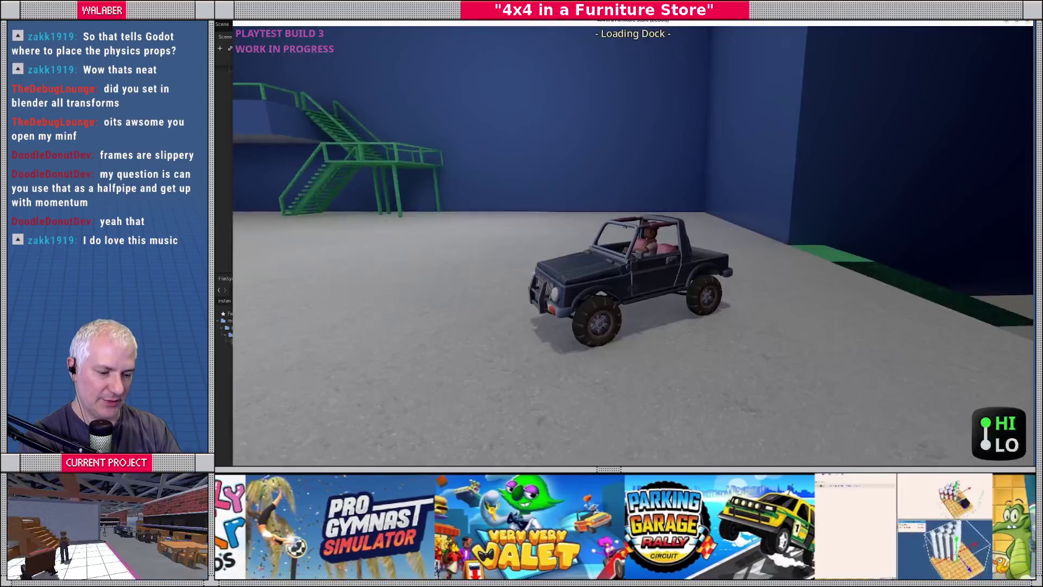
{"action": "key", "text": "Escape"}
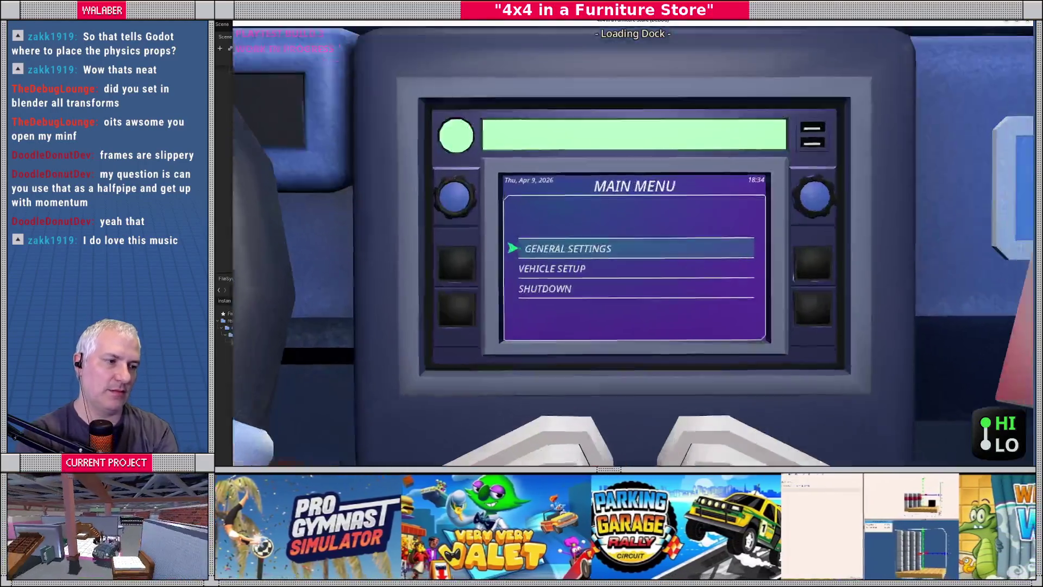
{"action": "key", "text": "Return"}
{"action": "key", "text": "Down"}
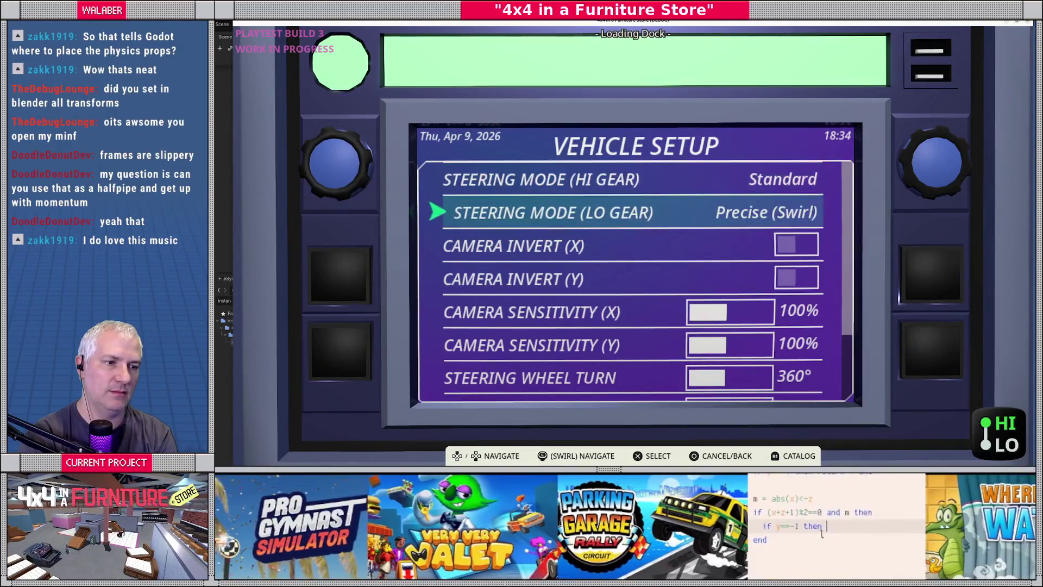
{"action": "key", "text": "Escape"}
{"action": "key", "text": "Up"}
{"action": "key", "text": "Return"}
{"action": "key", "text": "Down"}
{"action": "key", "text": "Down"}
{"action": "key", "text": "Down"}
{"action": "key", "text": "Left"}
{"action": "key", "text": "Left"}
{"action": "key", "text": "Left"}
{"action": "key", "text": "Left"}
{"action": "key", "text": "Left"}
{"action": "key", "text": "Escape"}
{"action": "key", "text": "Escape"}
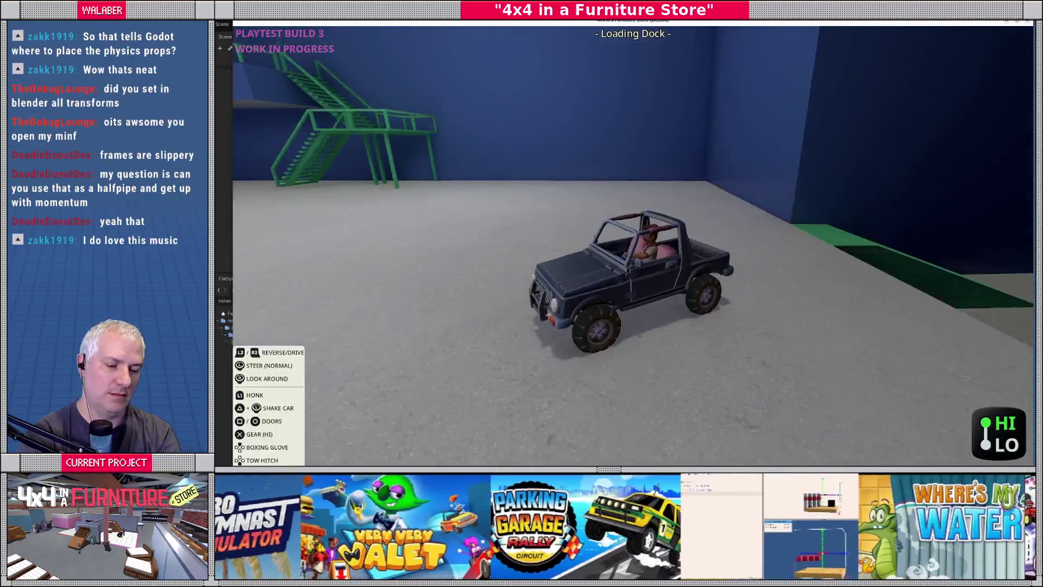
Teleport the jeep to Shelving with the console, test driving onto the stands, then stop the game.
{"action": "key", "text": "grave"}
{"action": "type", "text": "tselving"}
{"action": "key", "text": "Return"}
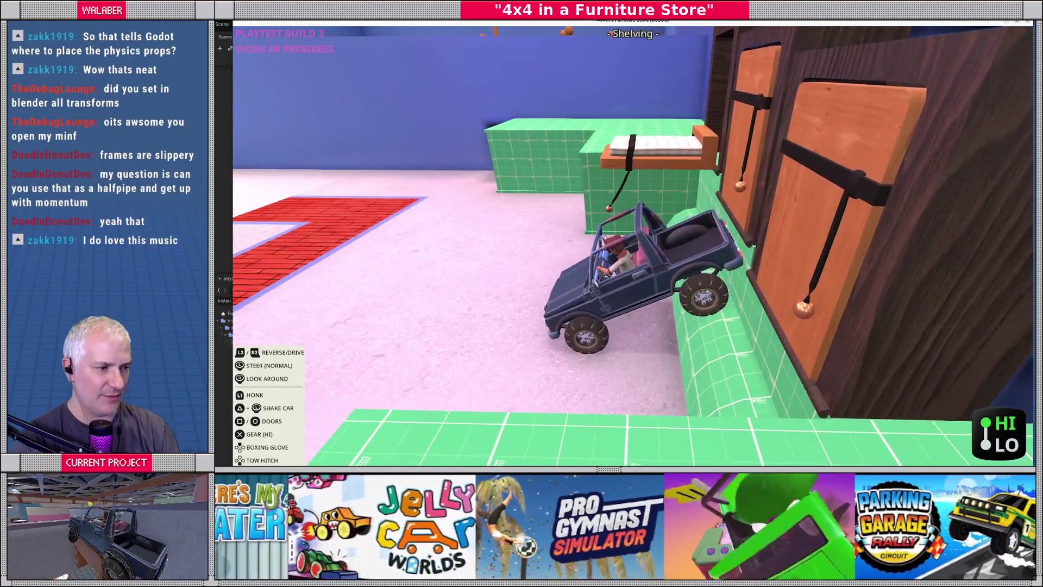
{"action": "key", "text": "Escape"}
{"action": "key", "text": "F8"}
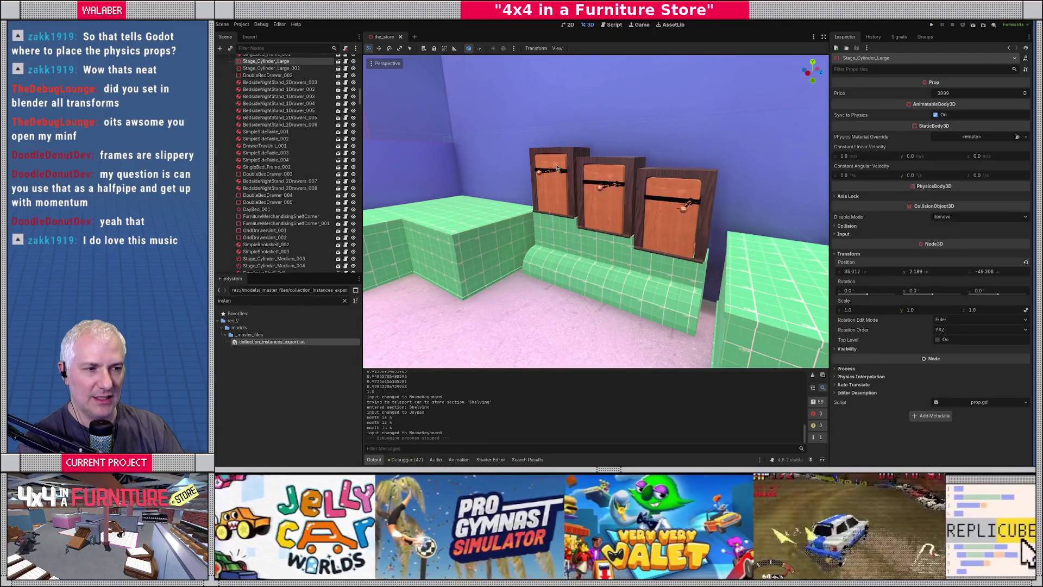
Open the left pull-out bed PullOutBed_003's own scene.
{"action": "left_click", "coordinate": [551, 184]}
{"action": "left_click", "coordinate": [337, 265]}
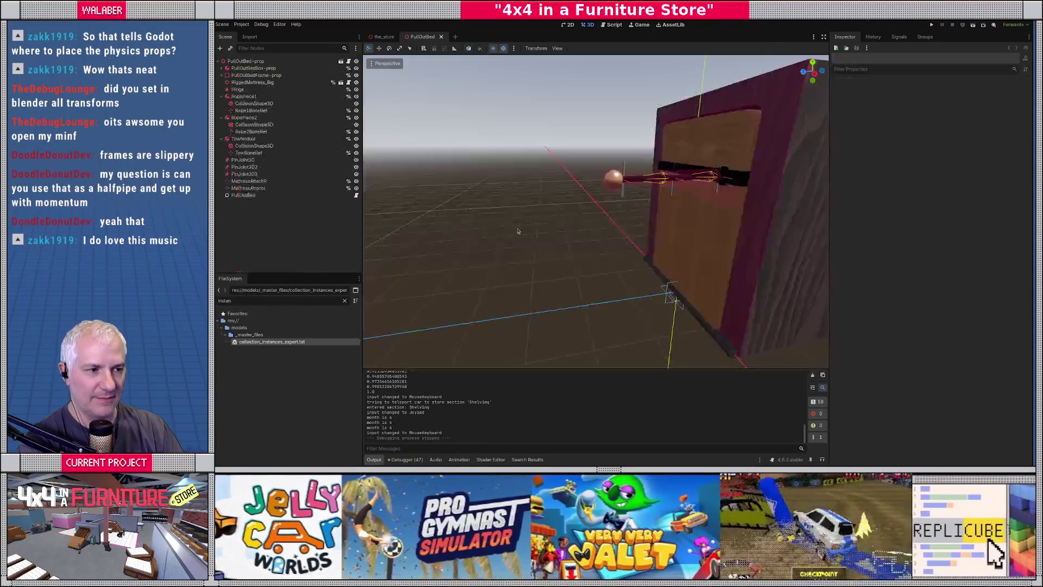
{"action": "scroll", "coordinate": [623, 221], "scroll_direction": "up", "scroll_amount": 5}
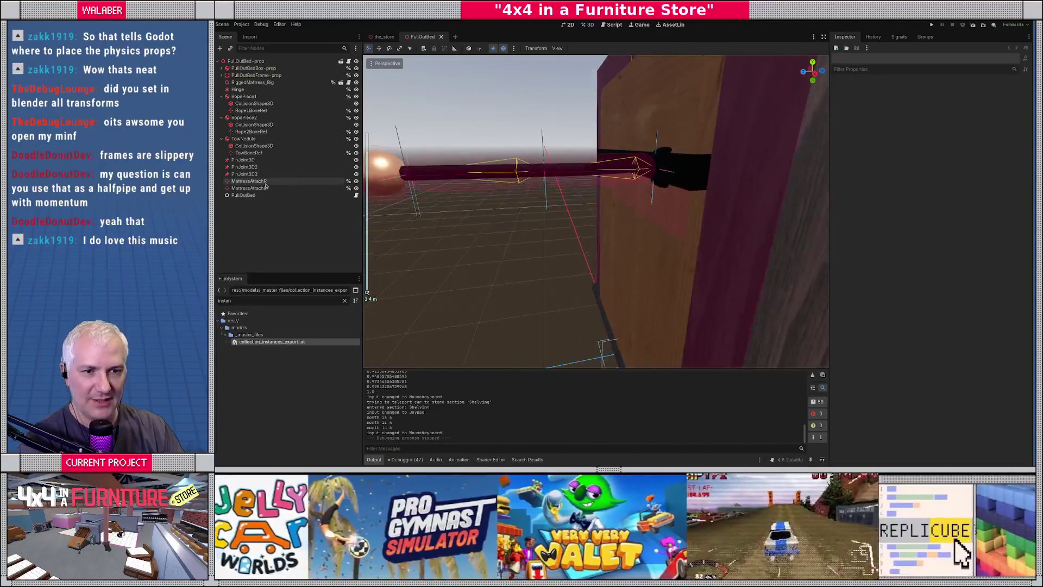
Inspect the TowBoneRef and Rope2BoneRef markers in local axes, then expand PullOutBedBox-prop and its armature.
{"action": "left_click", "coordinate": [249, 152]}
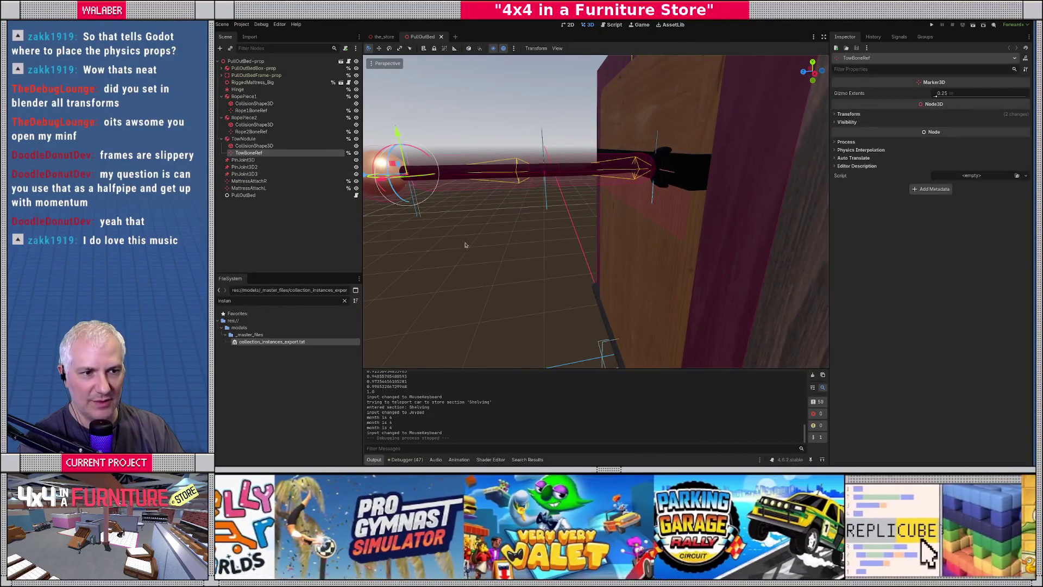
{"action": "middle_click_drag", "start_coordinate": [391, 206], "coordinate": [451, 207]}
{"action": "left_click", "coordinate": [251, 131]}
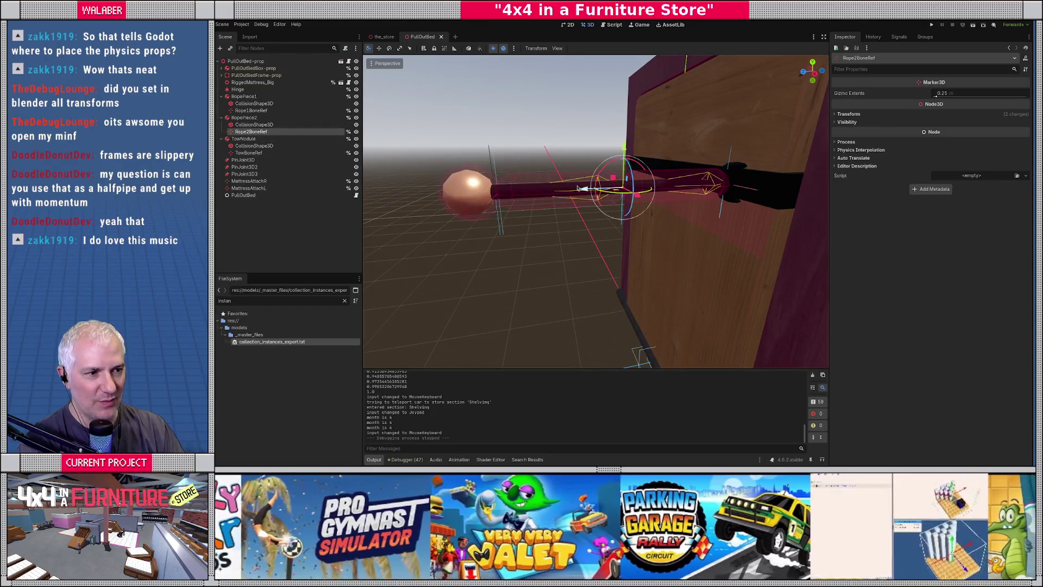
{"action": "left_click", "coordinate": [468, 48]}
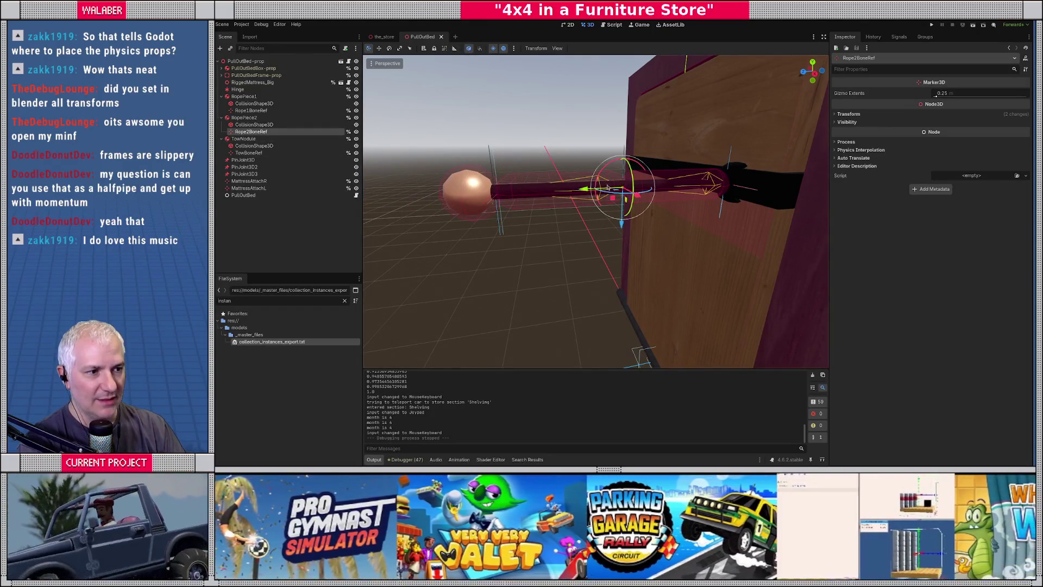
{"action": "scroll", "coordinate": [606, 188], "scroll_direction": "up", "scroll_amount": 2}
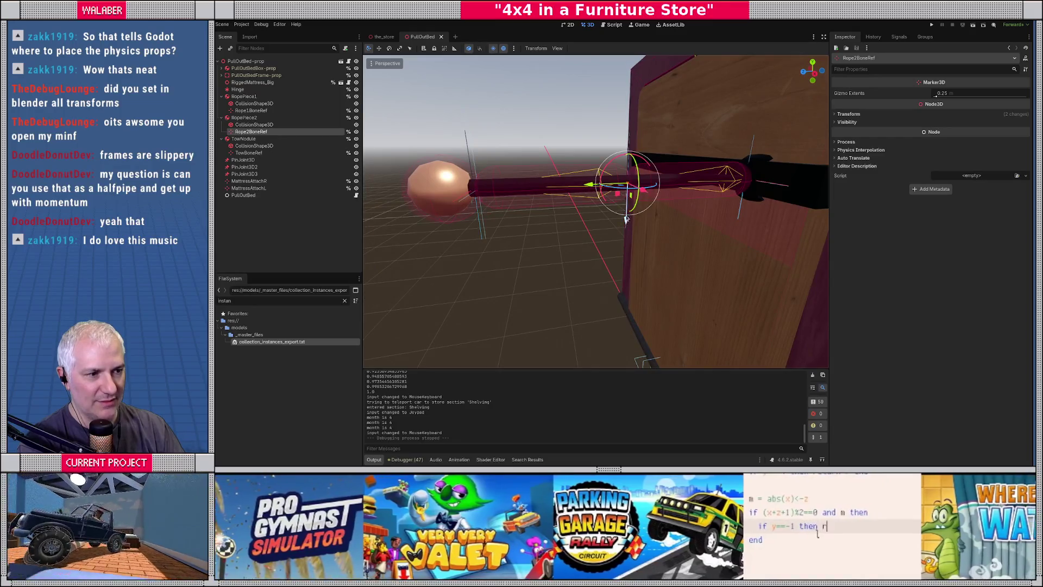
{"action": "left_click", "coordinate": [246, 153]}
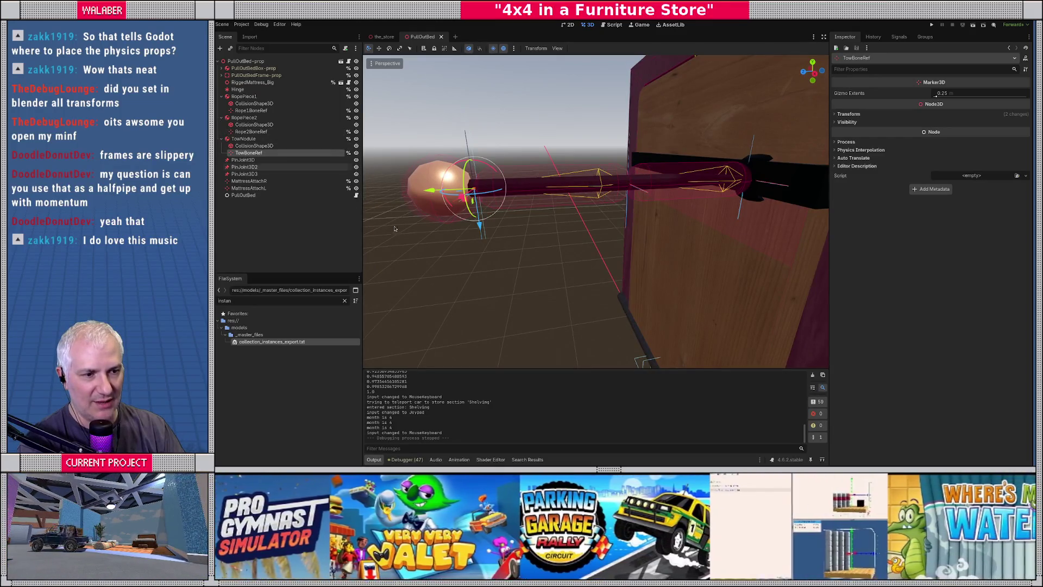
{"action": "middle_click_drag", "start_coordinate": [476, 228], "coordinate": [576, 226], "text": "shift"}
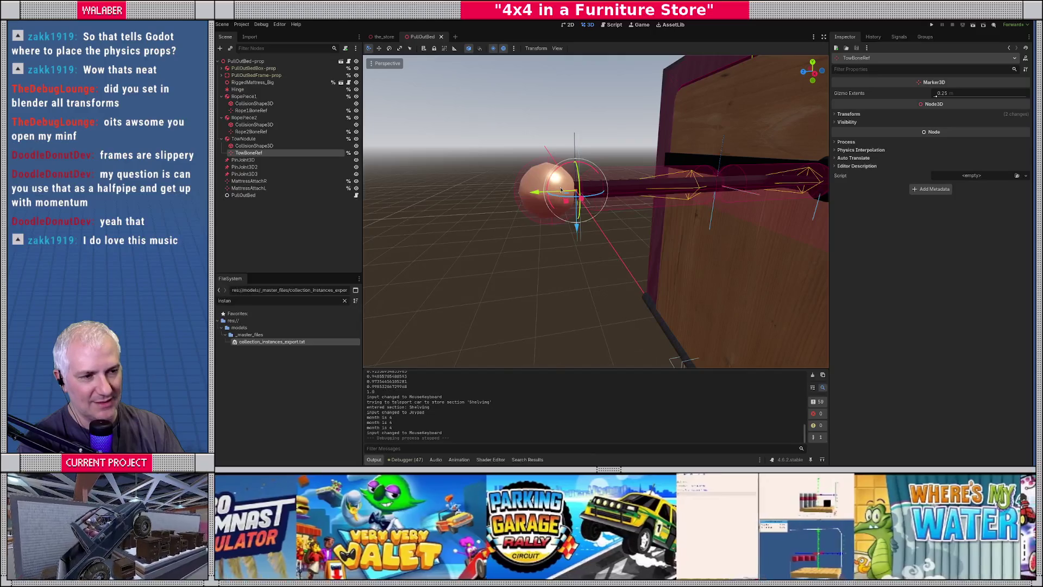
{"action": "scroll", "coordinate": [550, 202], "scroll_direction": "up", "scroll_amount": 3}
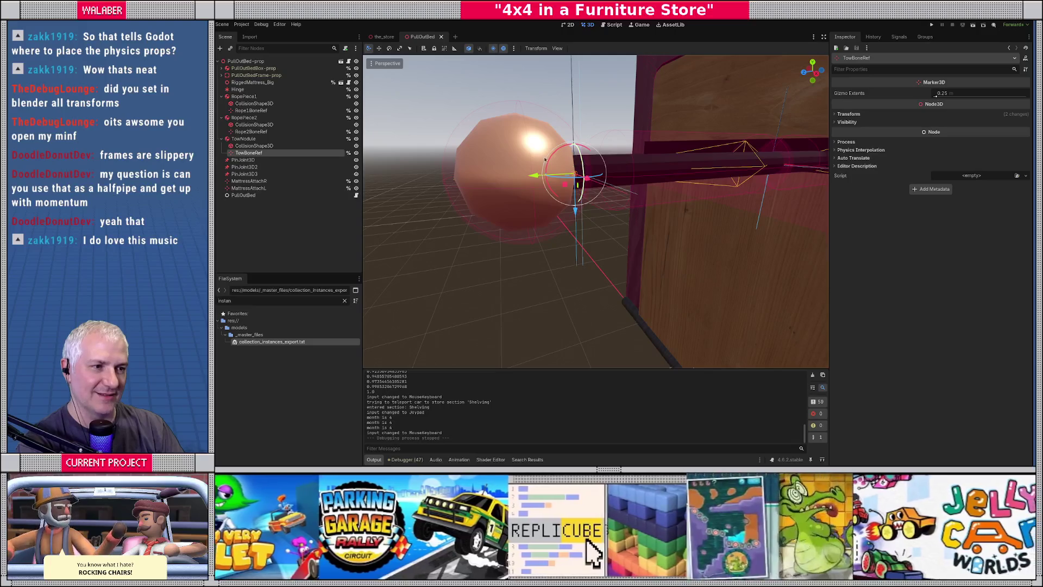
{"action": "left_click", "coordinate": [222, 68]}
{"action": "left_click", "coordinate": [228, 75]}
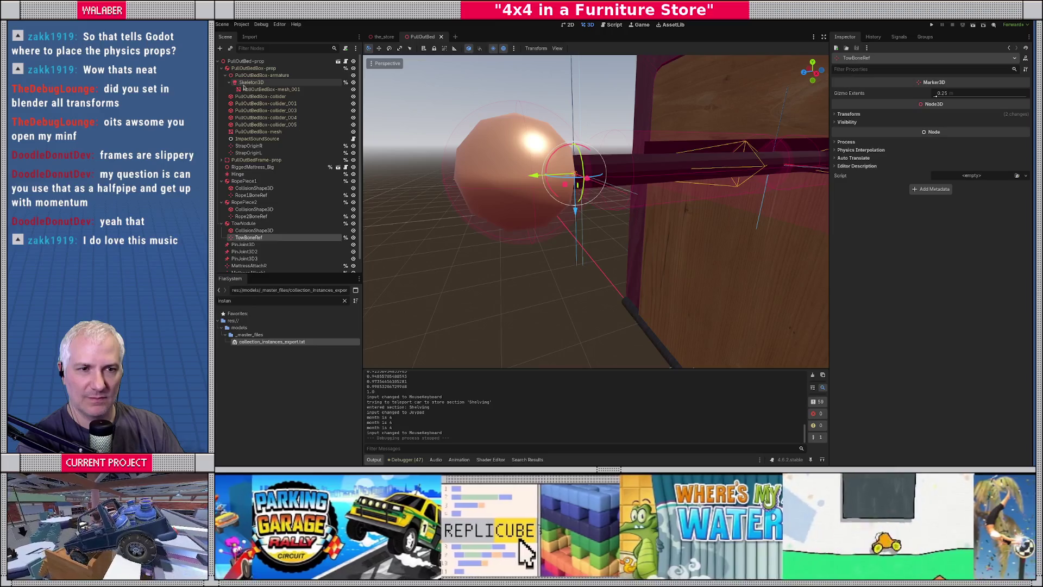
Try rotating the Skeleton3D's TowNodule bone about Y, then undo the rotation.
{"action": "left_click", "coordinate": [243, 83]}
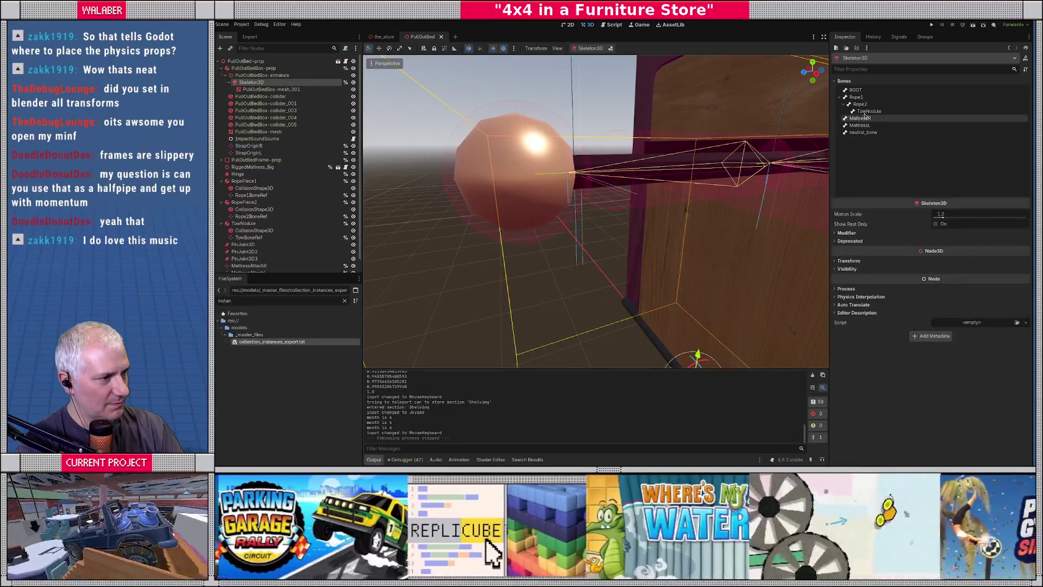
{"action": "left_click", "coordinate": [867, 111]}
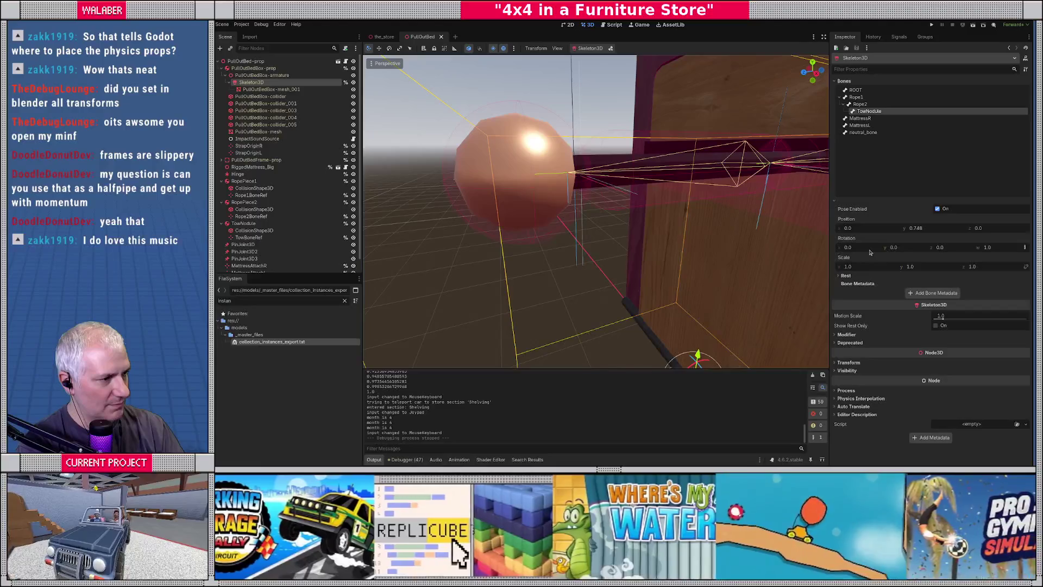
{"action": "mouse_move", "coordinate": [906, 252]}
{"action": "left_mouse_down"}
{"action": "mouse_move", "coordinate": [950, 252]}
{"action": "mouse_move", "coordinate": [803, 248]}
{"action": "left_mouse_up"}
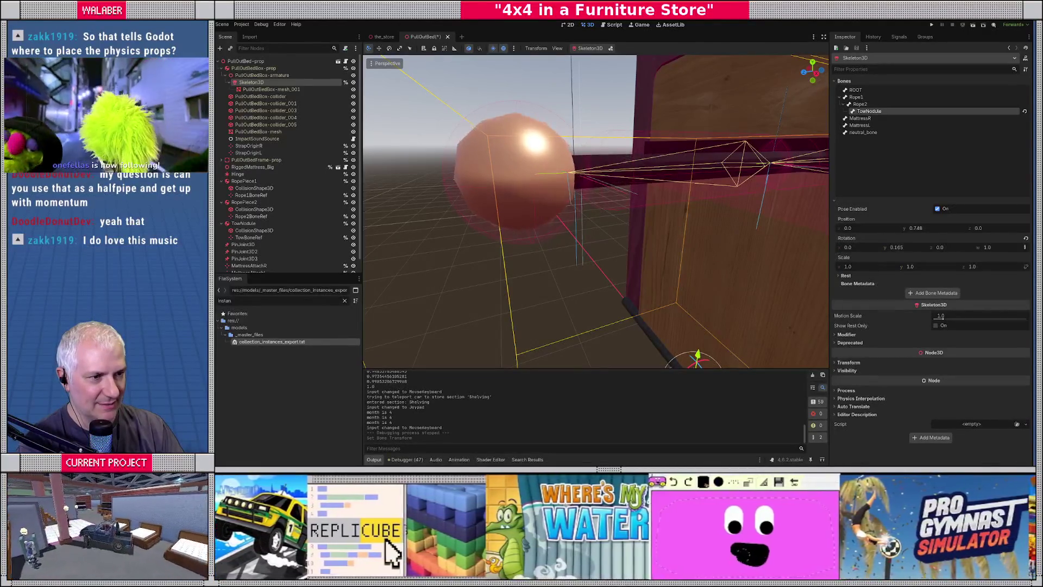
{"action": "key", "text": "ctrl+z"}
{"action": "scroll", "coordinate": [554, 164], "scroll_direction": "up", "scroll_amount": 2}
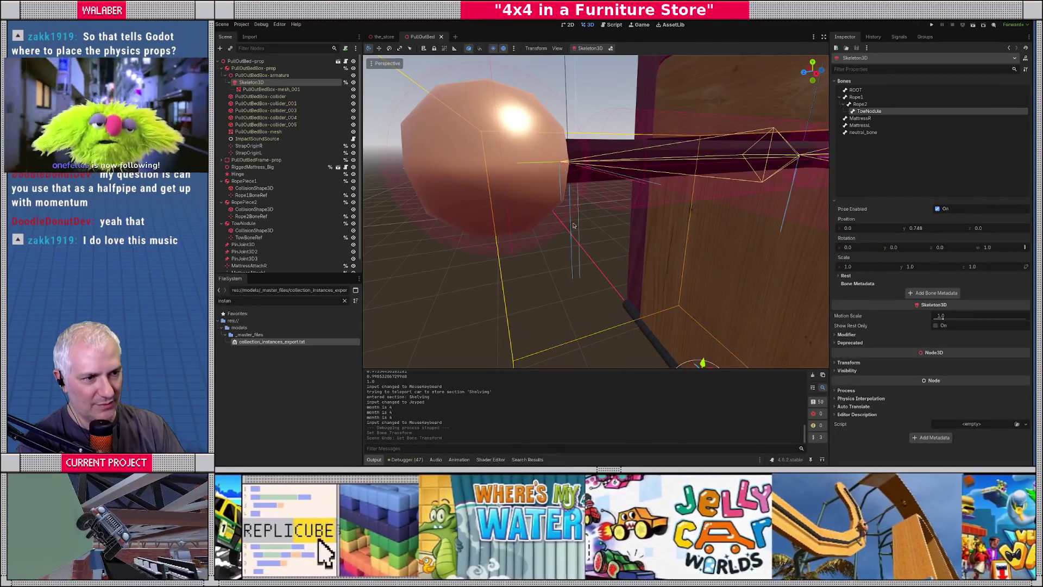
{"action": "scroll", "coordinate": [272, 245], "scroll_direction": "down", "scroll_amount": 1}
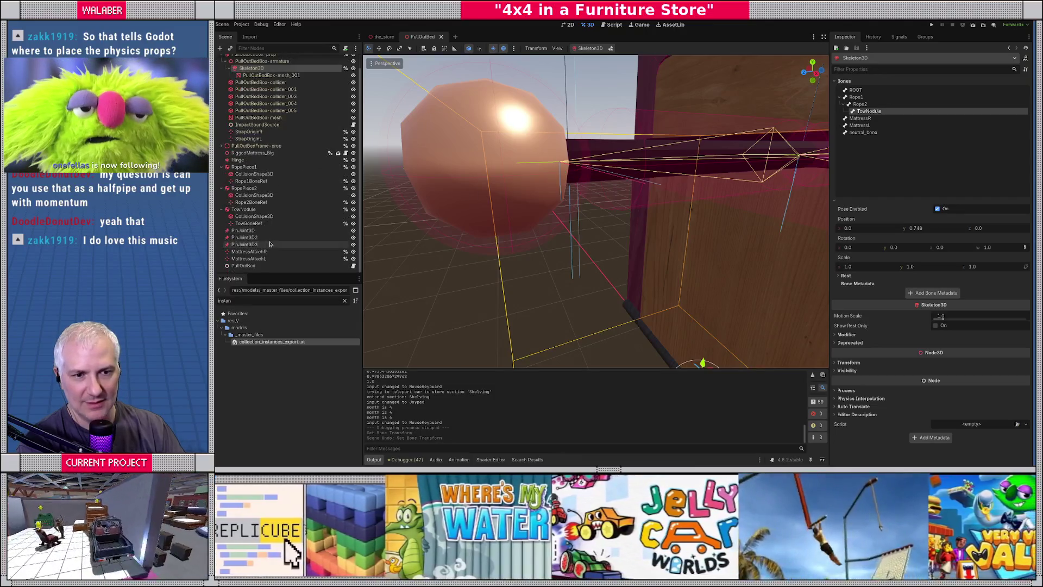
Inspect the TowBoneRef marker on the tow nodule, then switch to the script editor.
{"action": "left_click", "coordinate": [259, 225]}
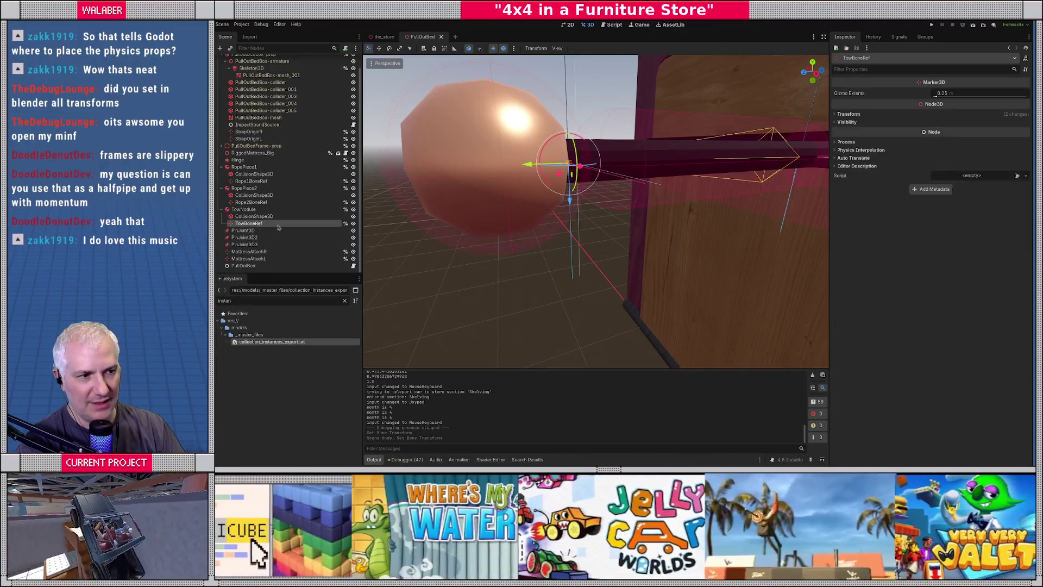
{"action": "middle_click_drag", "start_coordinate": [531, 188], "coordinate": [617, 240]}
{"action": "left_click", "coordinate": [612, 25]}
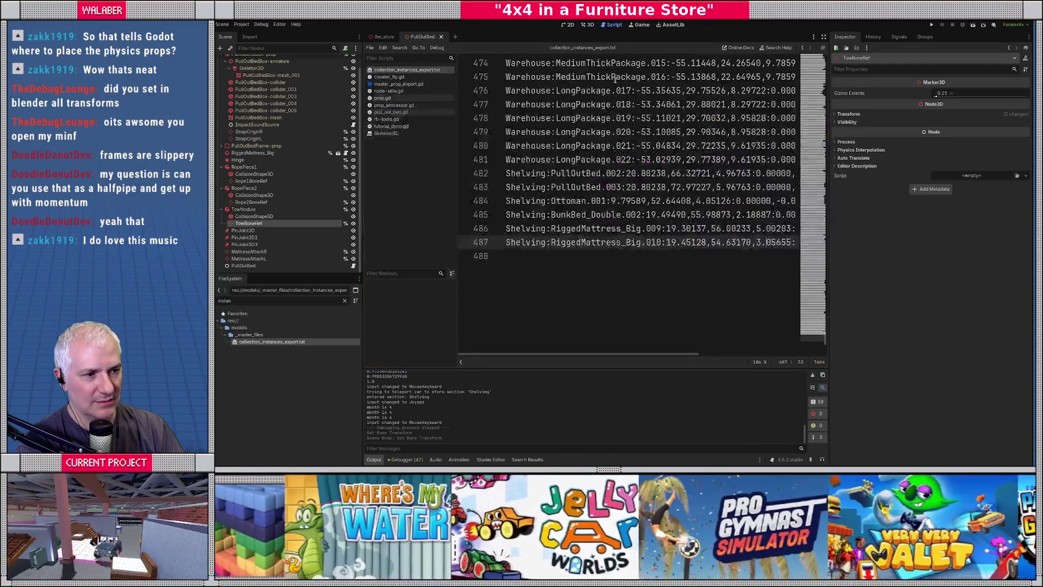
Close collection_instances_export.txt and view pull_out_bed.gd distraction-free, placing the cursor on line 58.
{"action": "middle_click", "coordinate": [419, 72]}
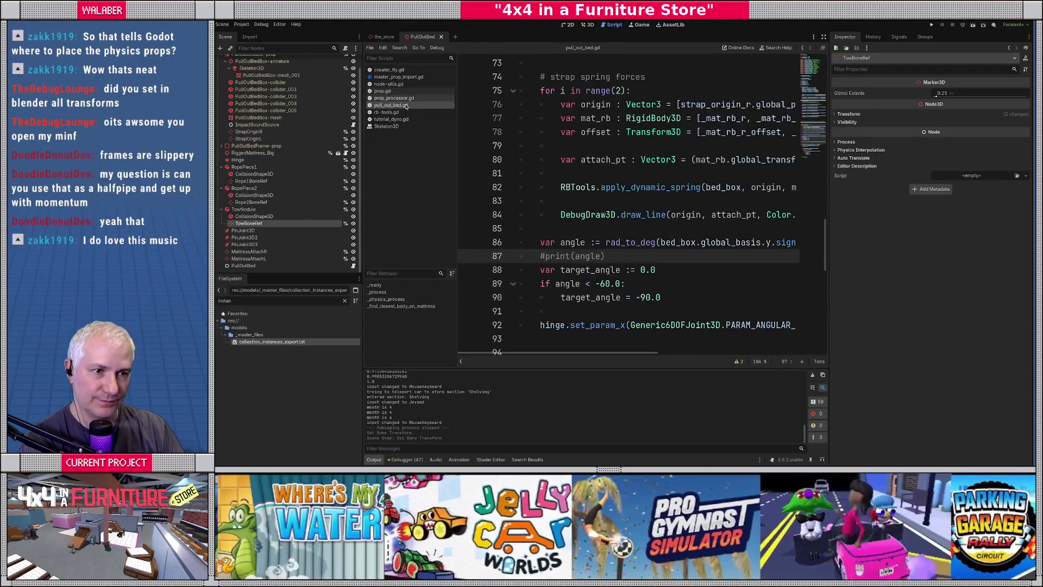
{"action": "left_click", "coordinate": [824, 36]}
{"action": "scroll", "coordinate": [600, 183], "scroll_direction": "up", "scroll_amount": 7}
{"action": "scroll", "coordinate": [599, 183], "scroll_direction": "up", "scroll_amount": 1}
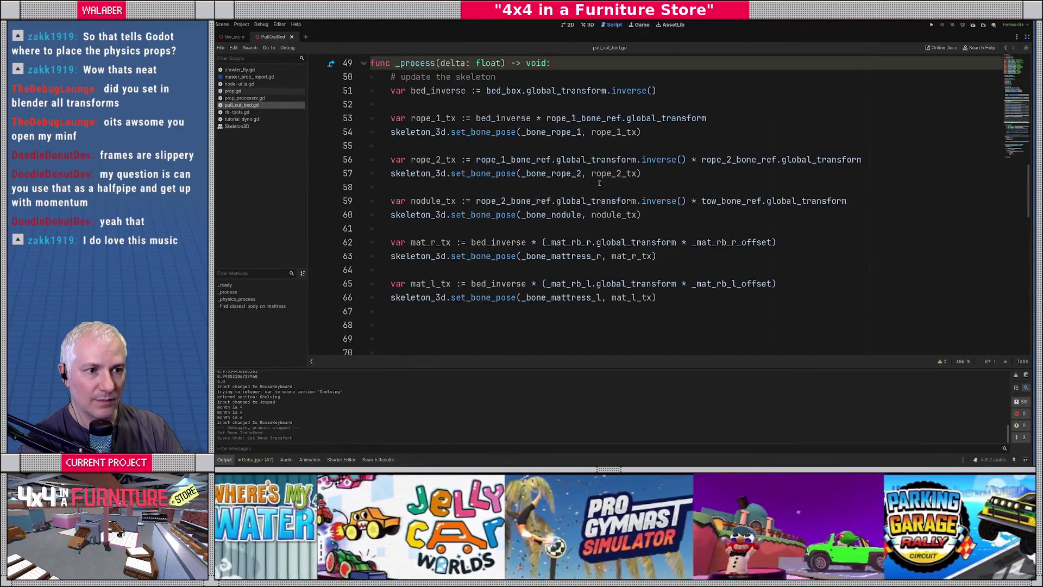
{"action": "left_click", "coordinate": [506, 189]}
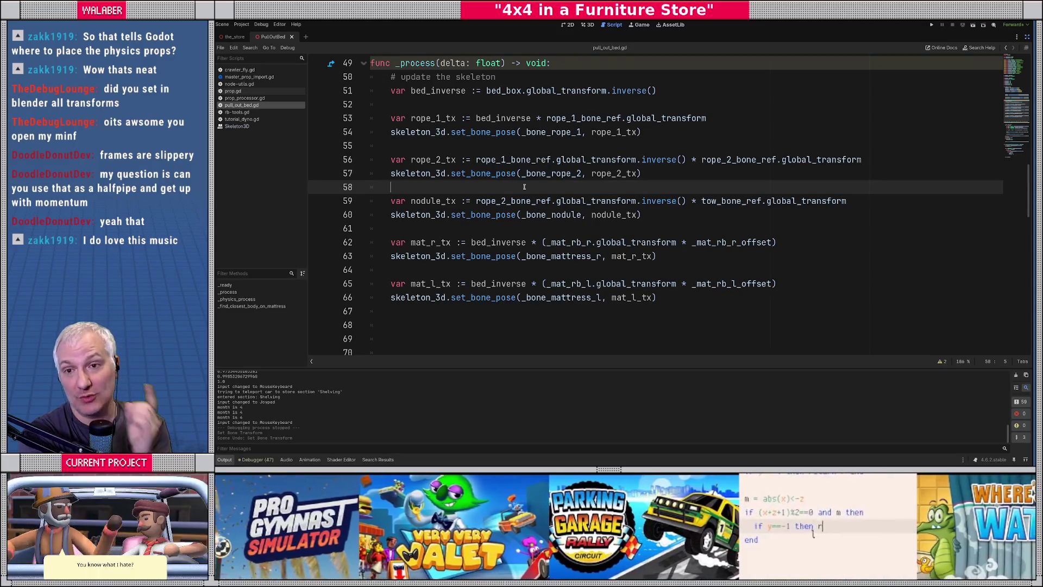
Glance at the mesh in Blender, then return and restore Godot's side panels.
{"action": "key", "text": "alt+Tab"}
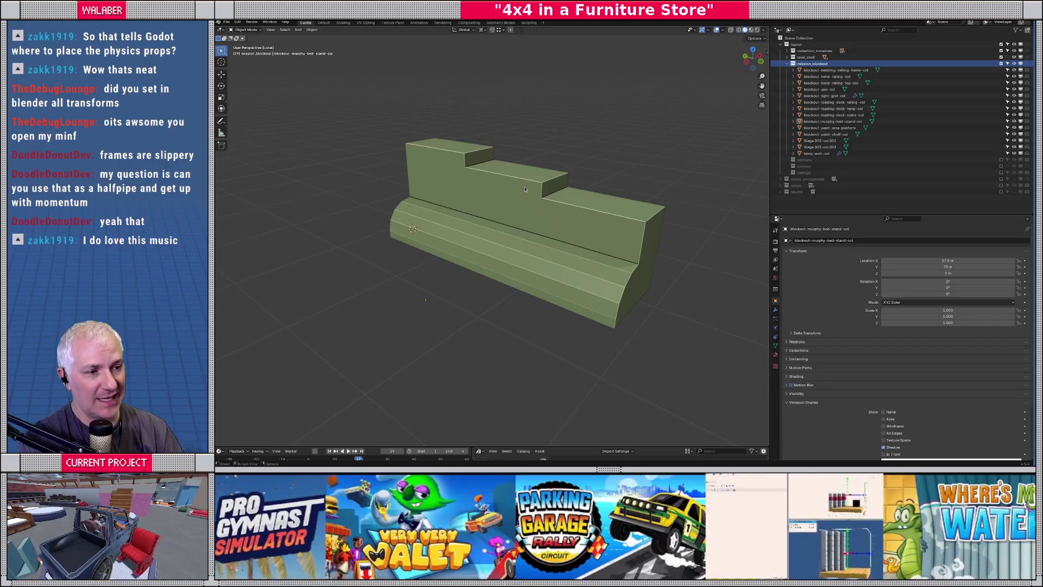
{"action": "key", "text": "alt+Tab"}
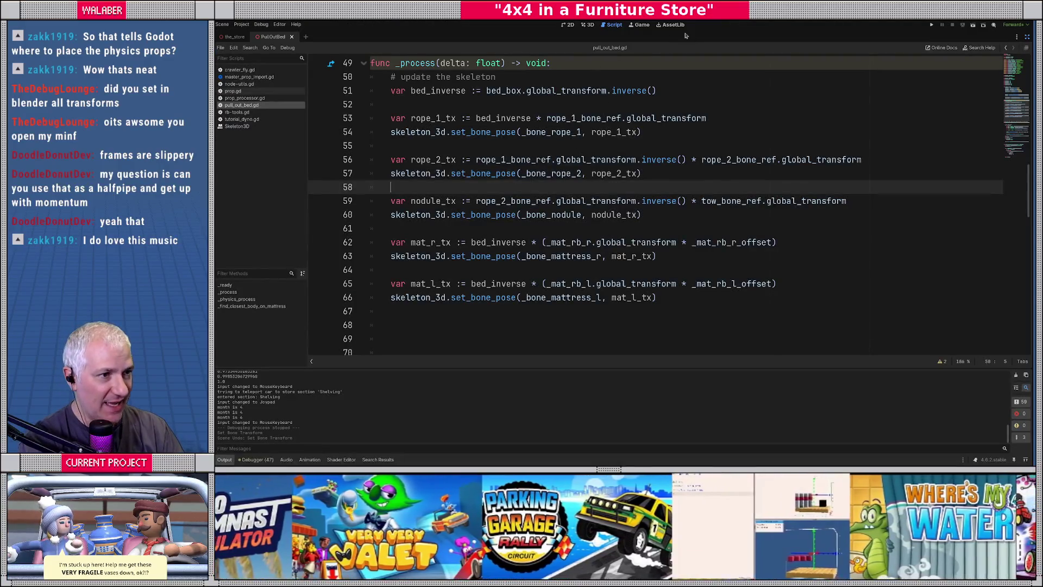
{"action": "left_click", "coordinate": [1026, 37]}
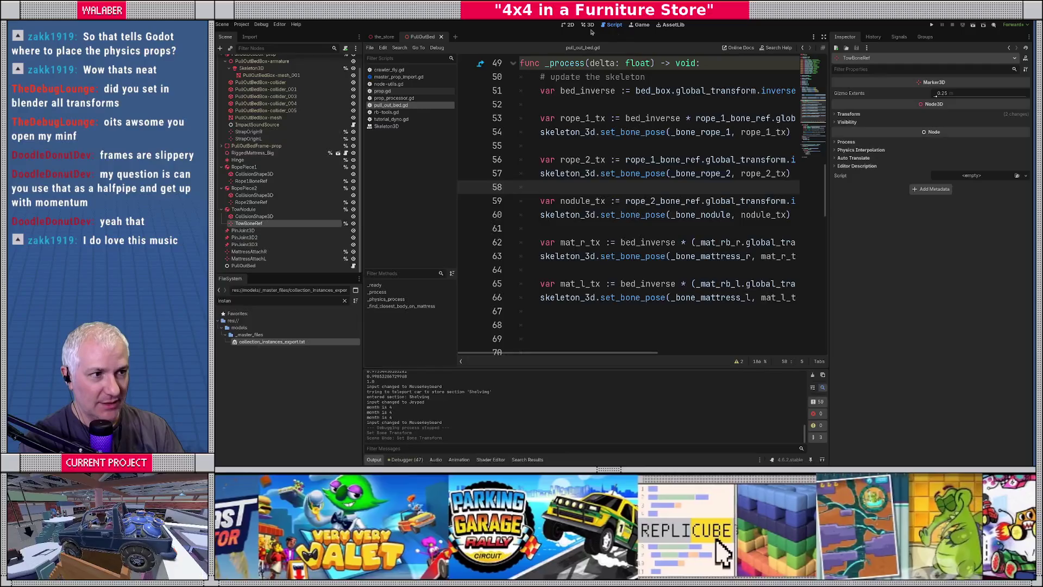
Select PinJoint3D3 in the 3D view and expand its Params to see bias, damping and impulse clamp.
{"action": "left_click", "coordinate": [588, 25]}
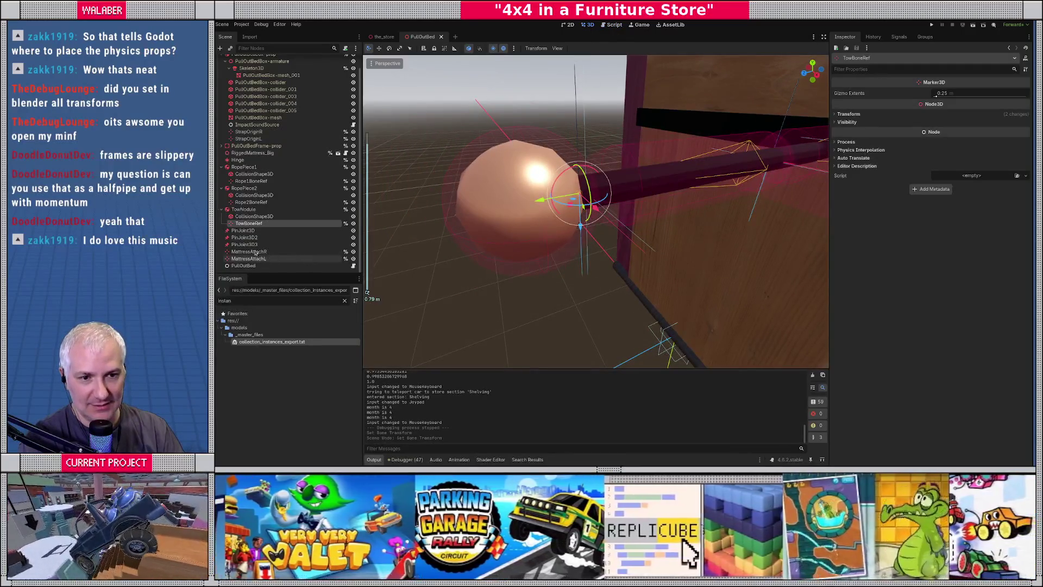
{"action": "left_click", "coordinate": [250, 245]}
{"action": "mouse_move", "coordinate": [606, 248]}
{"action": "middle_mouse_down"}
{"action": "mouse_move", "coordinate": [587, 205]}
{"action": "mouse_move", "coordinate": [592, 244]}
{"action": "mouse_move", "coordinate": [625, 227]}
{"action": "middle_mouse_up"}
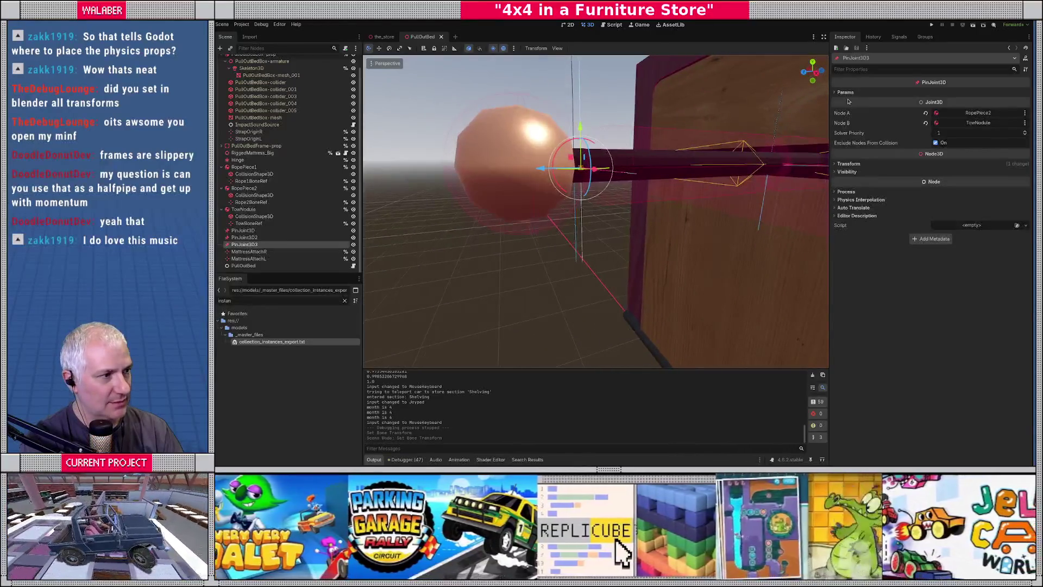
{"action": "left_click", "coordinate": [844, 92]}
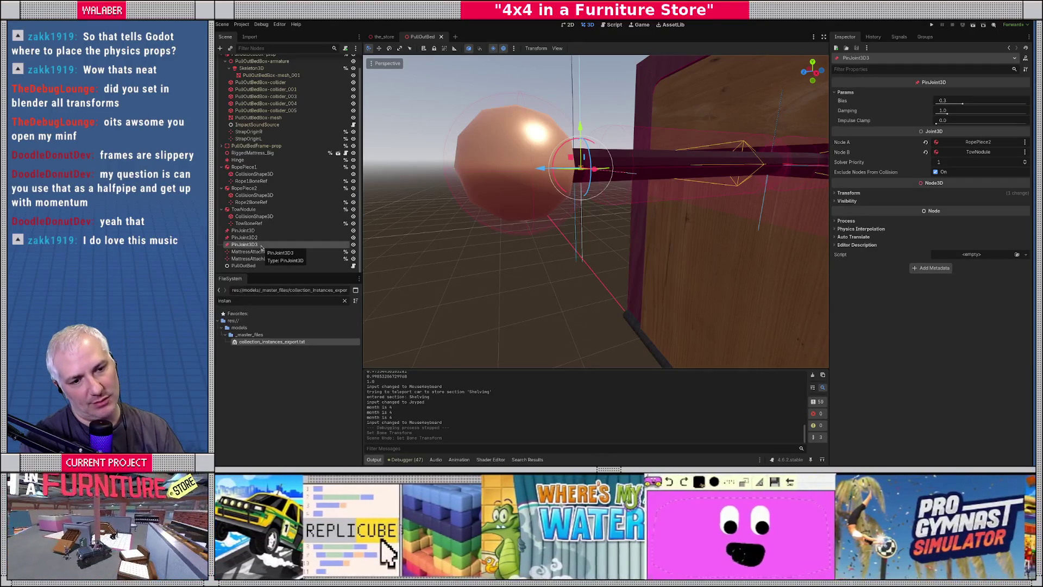
Change PinJoint3D3's type to Generic6DOFJoint3D.
{"action": "right_click", "coordinate": [261, 247]}
{"action": "left_click", "coordinate": [290, 316]}
{"action": "type", "text": "generic"}
{"action": "key", "text": "Return"}
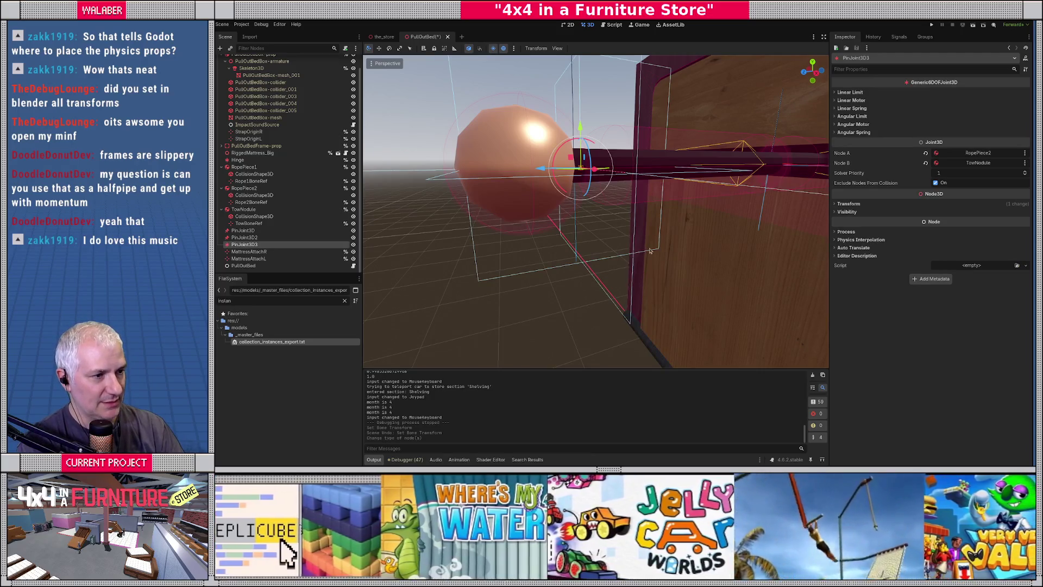
Expand the linear and angular limit sections, toggling the X and Y angular limits off and back on.
{"action": "left_click", "coordinate": [842, 93]}
{"action": "left_click", "coordinate": [841, 100]}
{"action": "left_click", "coordinate": [841, 100]}
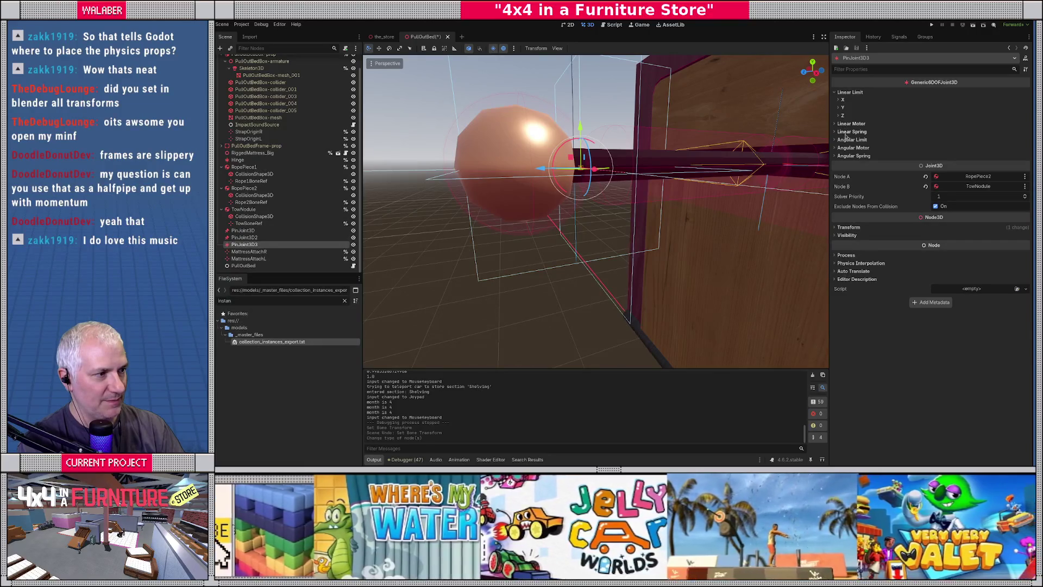
{"action": "left_click", "coordinate": [846, 140]}
{"action": "left_click", "coordinate": [842, 147]}
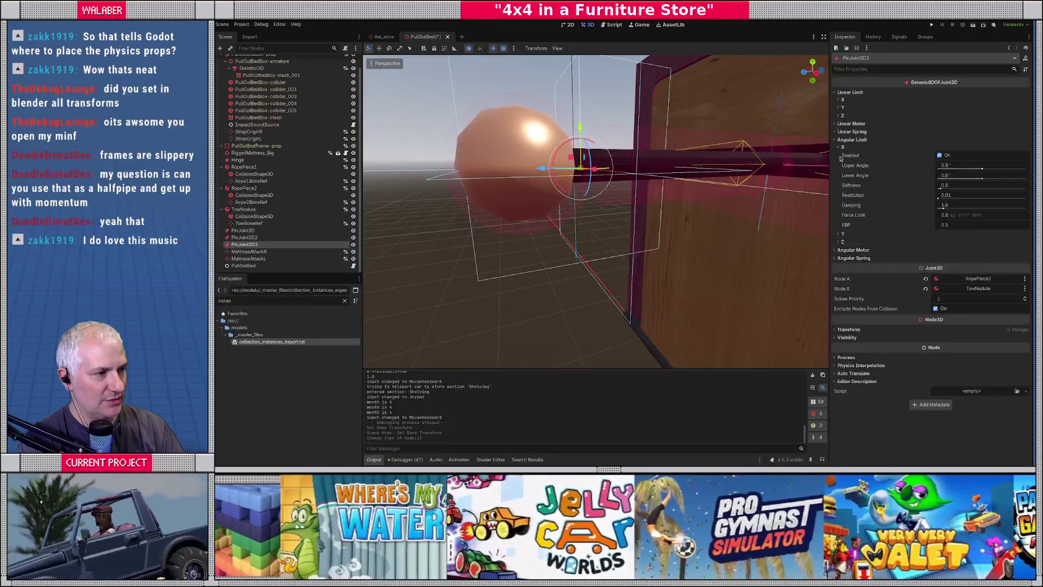
{"action": "left_click", "coordinate": [841, 243]}
{"action": "left_click", "coordinate": [842, 233]}
{"action": "mouse_move", "coordinate": [652, 245]}
{"action": "middle_mouse_down"}
{"action": "mouse_move", "coordinate": [617, 238]}
{"action": "mouse_move", "coordinate": [630, 231]}
{"action": "middle_mouse_up"}
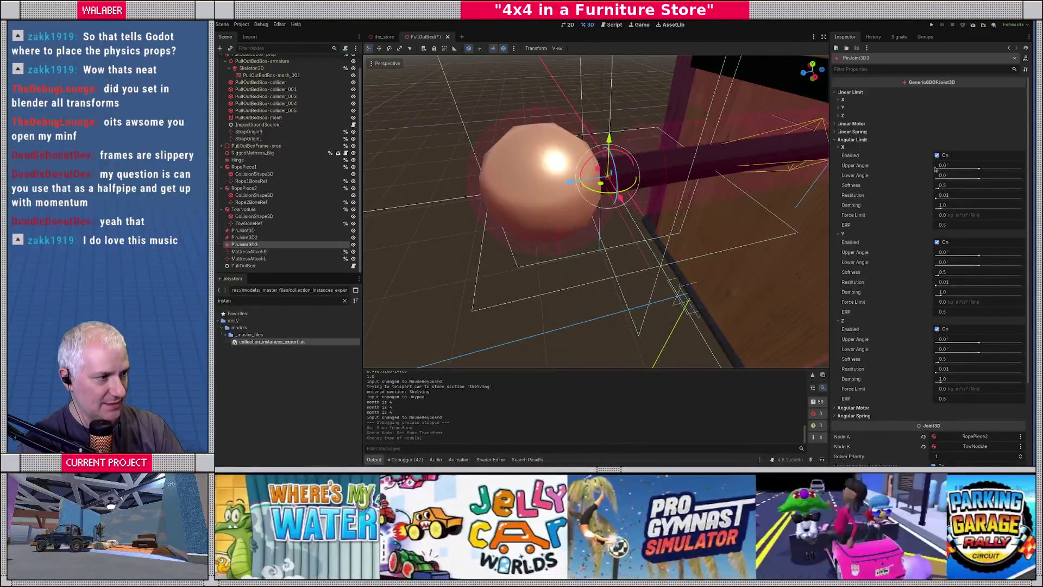
{"action": "left_click", "coordinate": [952, 166]}
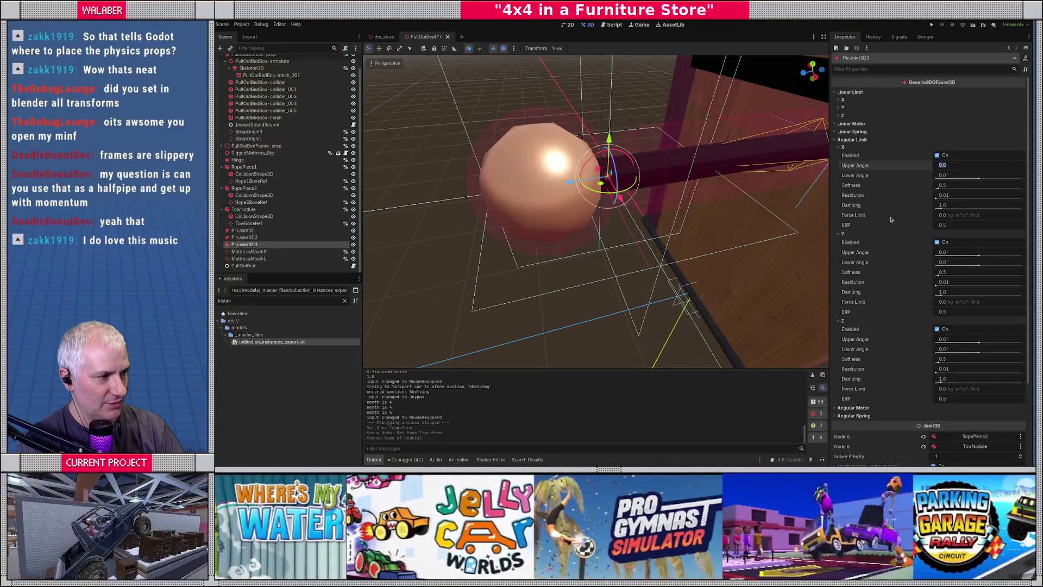
{"action": "left_click", "coordinate": [937, 156]}
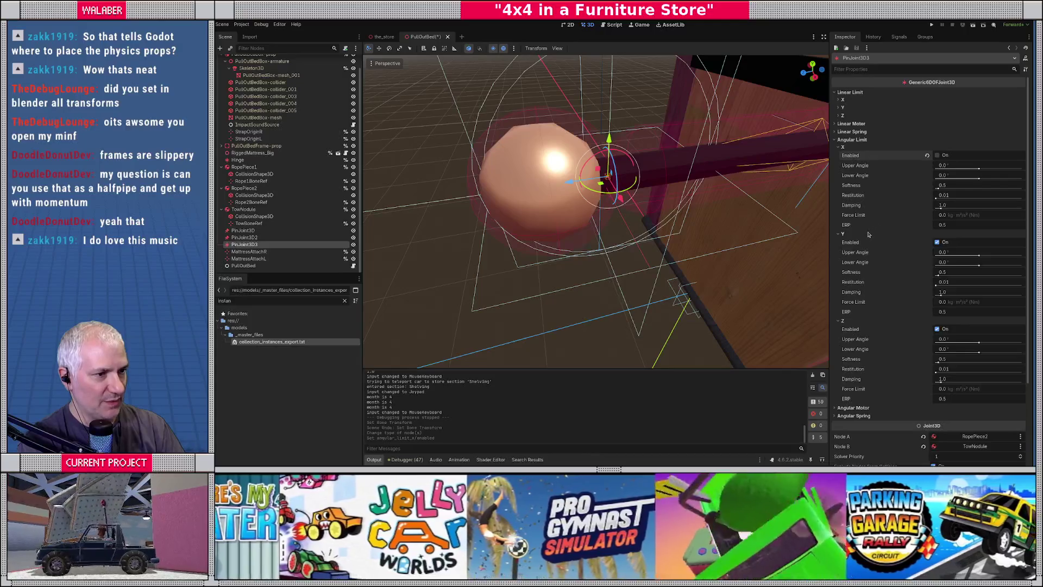
{"action": "left_click", "coordinate": [937, 243]}
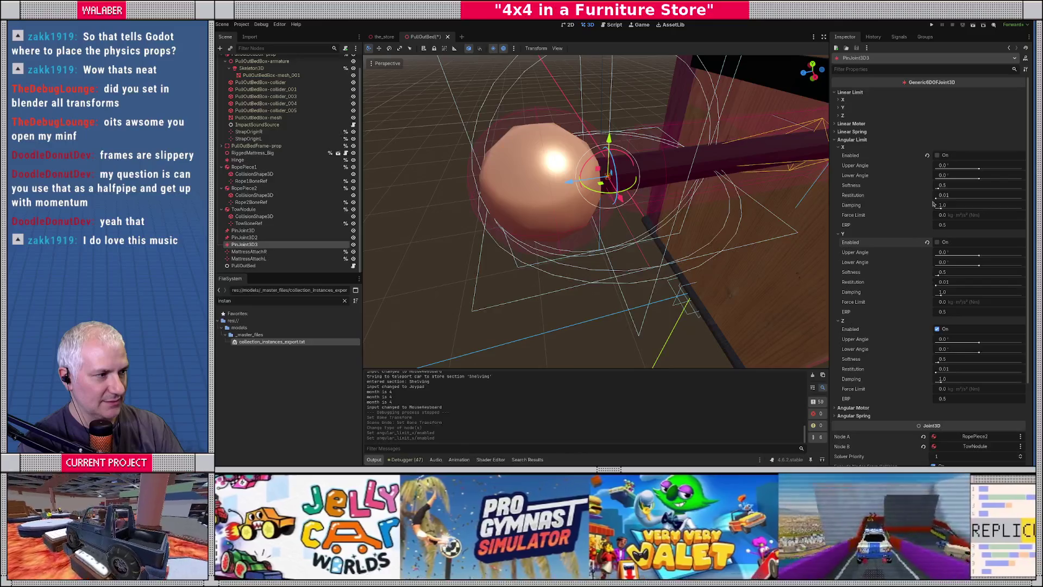
{"action": "left_click", "coordinate": [937, 155]}
{"action": "left_click", "coordinate": [937, 242]}
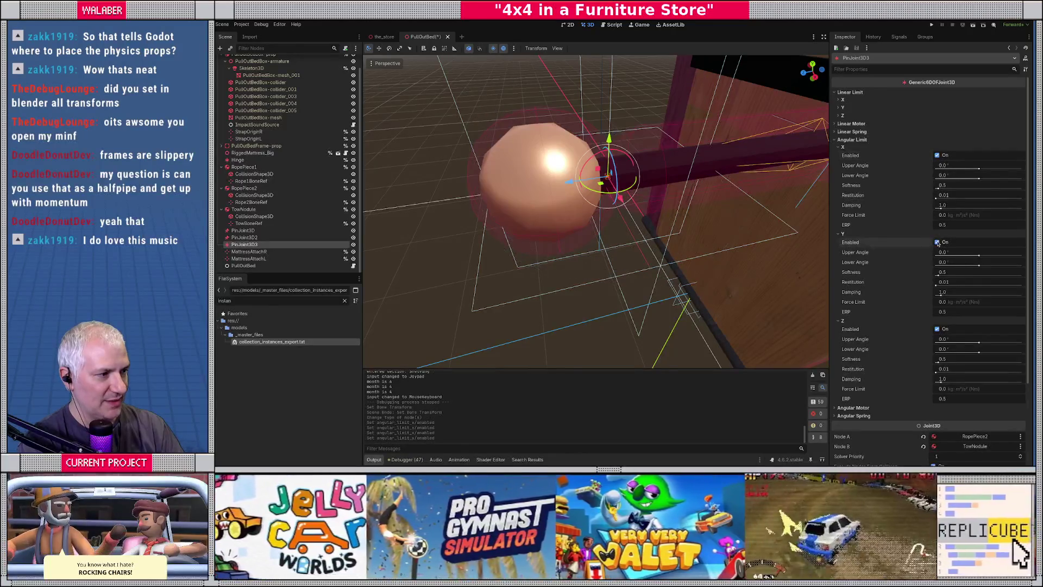
Set the X and Y angular limits to 90 upper and -90 lower, and save the scene.
{"action": "left_click", "coordinate": [959, 167]}
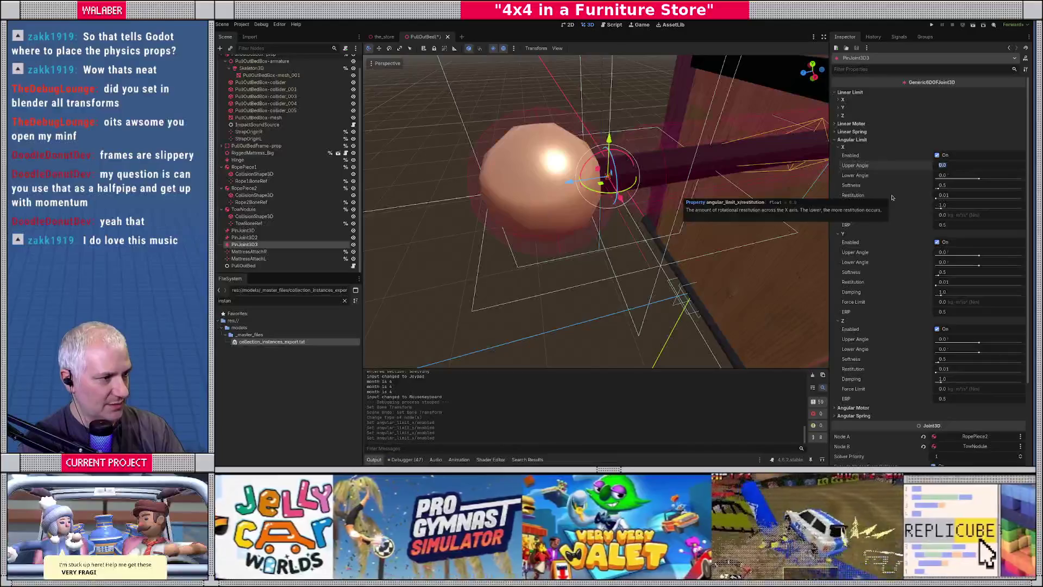
{"action": "type", "text": "90"}
{"action": "key", "text": "Tab"}
{"action": "type", "text": "-90"}
{"action": "key", "text": "Tab"}
{"action": "key", "text": "Tab"}
{"action": "key", "text": "Tab"}
{"action": "key", "text": "Tab"}
{"action": "type", "text": "90"}
{"action": "key", "text": "Tab"}
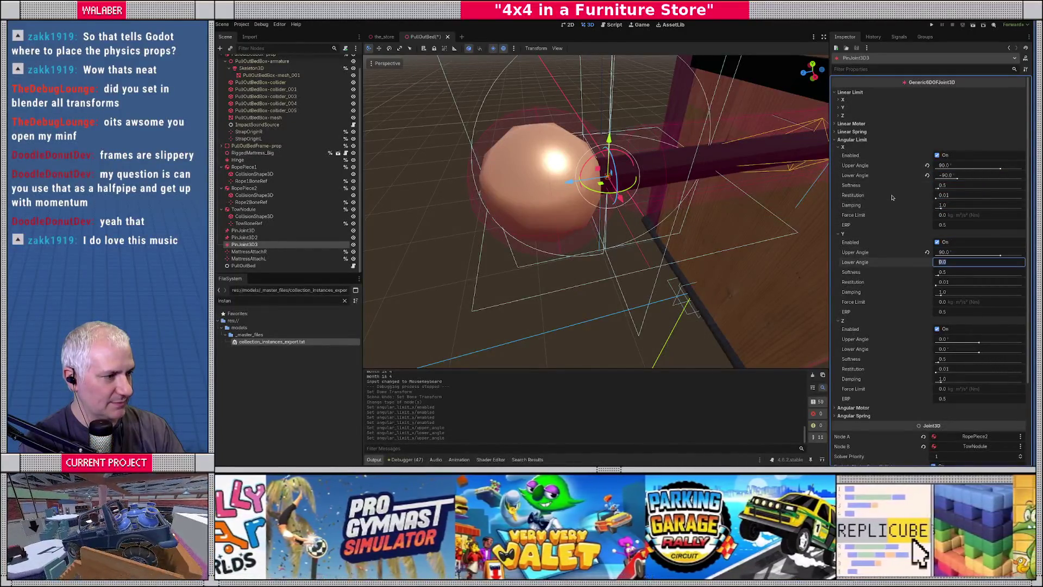
{"action": "type", "text": "-90"}
{"action": "key", "text": "Return"}
{"action": "middle_click_drag", "start_coordinate": [718, 207], "coordinate": [641, 163]}
{"action": "key", "text": "ctrl+s"}
{"action": "scroll", "coordinate": [641, 163], "scroll_direction": "down", "scroll_amount": 3}
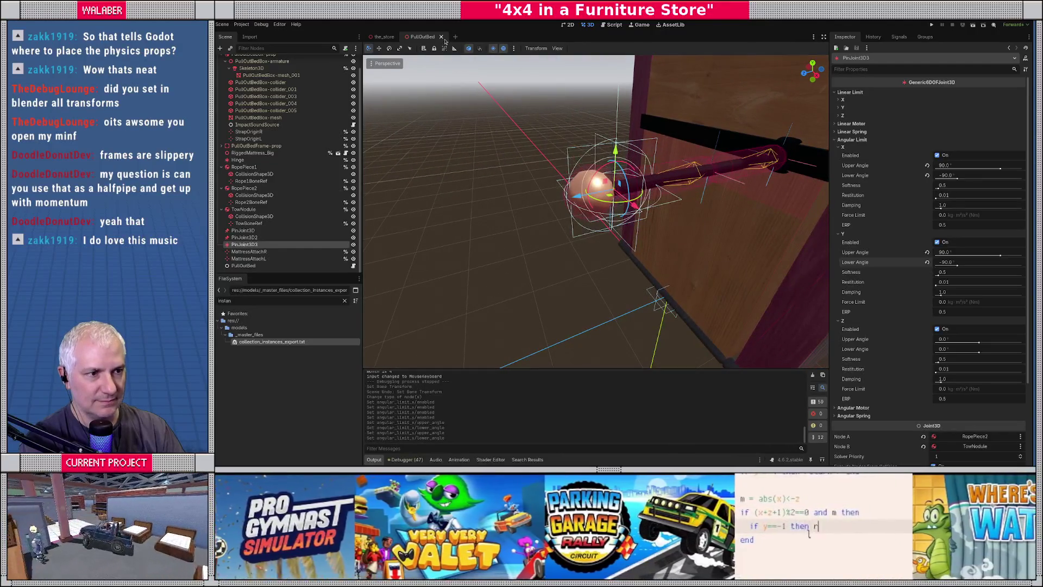
In Blender, leave local view and face-select the stand's three wall blocks and two bench sections.
{"action": "key", "text": "alt+Tab"}
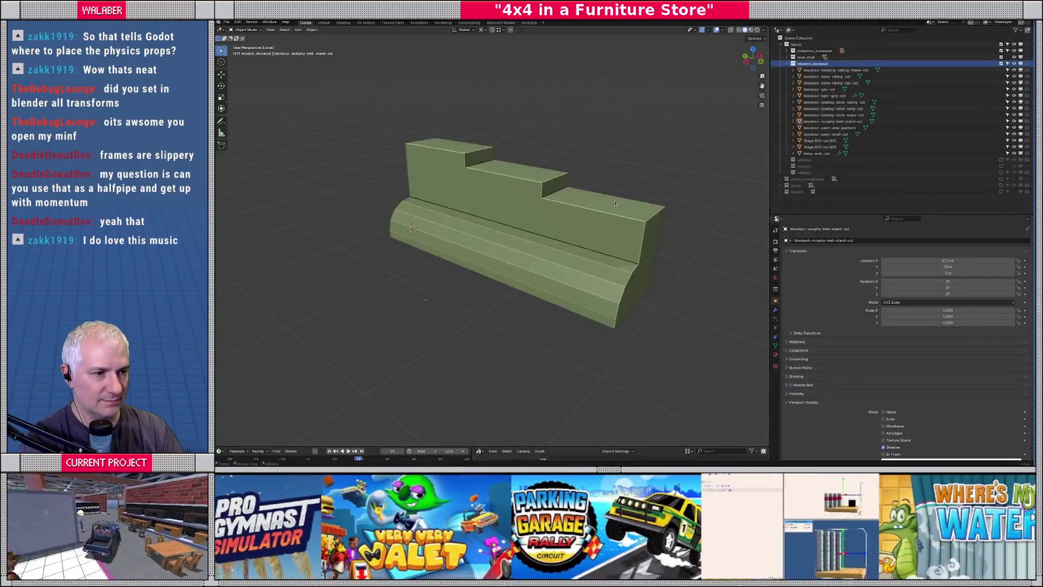
{"action": "key", "text": "KP_Divide"}
{"action": "middle_click_drag", "start_coordinate": [450, 249], "coordinate": [488, 259]}
{"action": "left_click", "coordinate": [489, 260]}
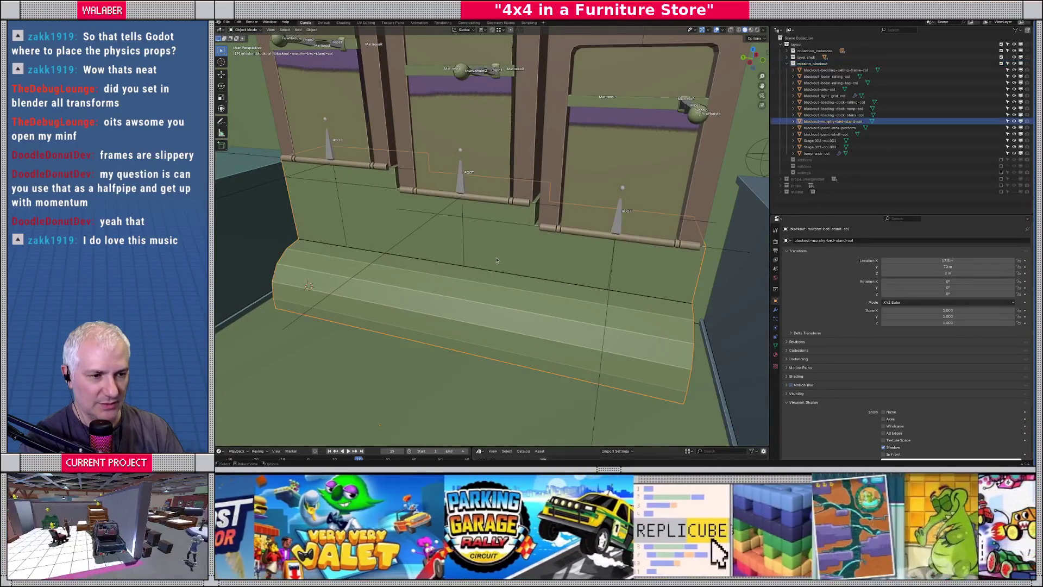
{"action": "key", "text": "Tab"}
{"action": "key", "text": "3"}
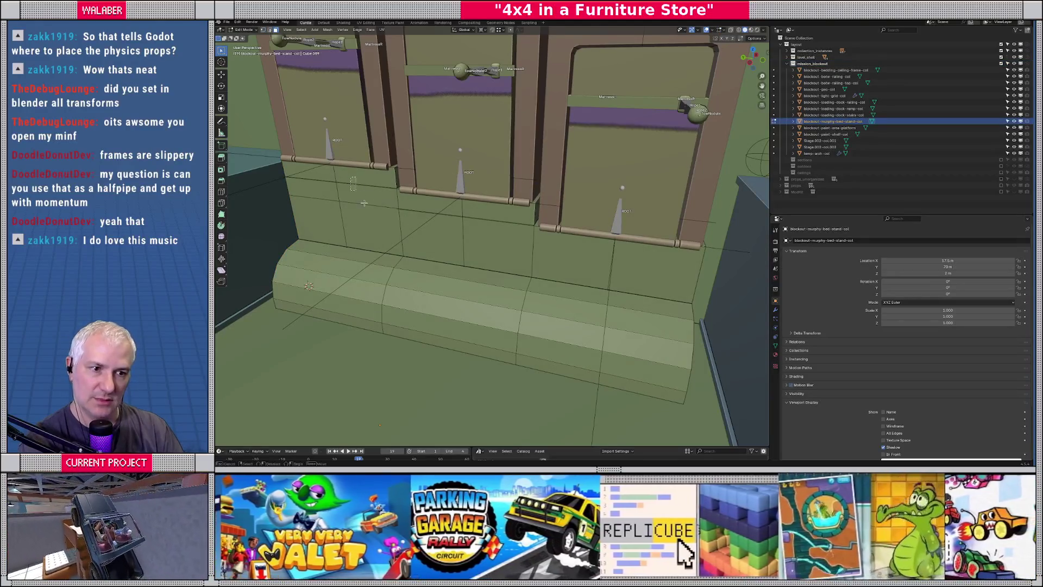
{"action": "left_click", "coordinate": [353, 182]}
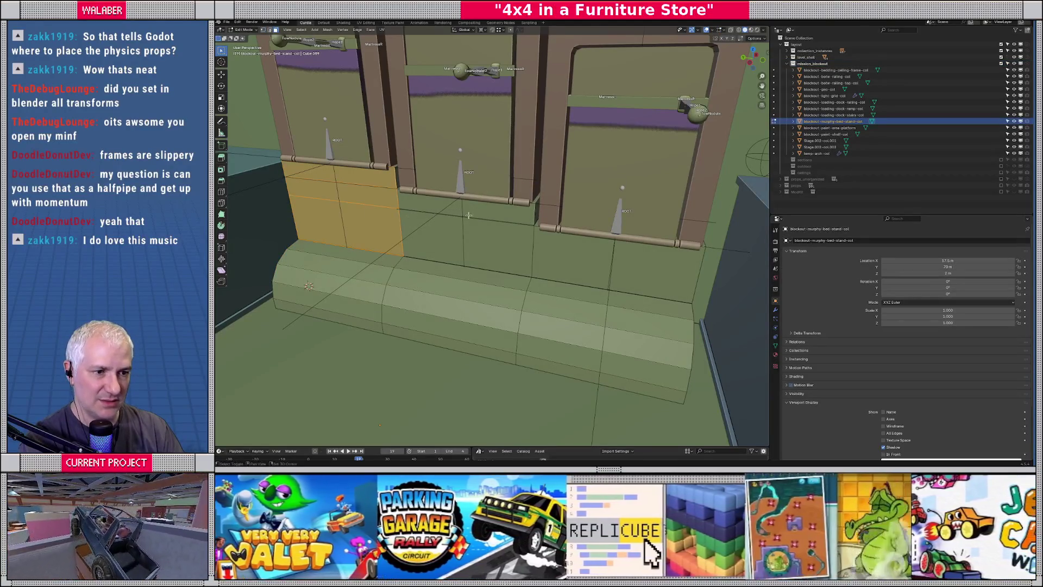
{"action": "left_click", "coordinate": [468, 216], "text": "shift"}
{"action": "left_click", "coordinate": [565, 255], "text": "shift"}
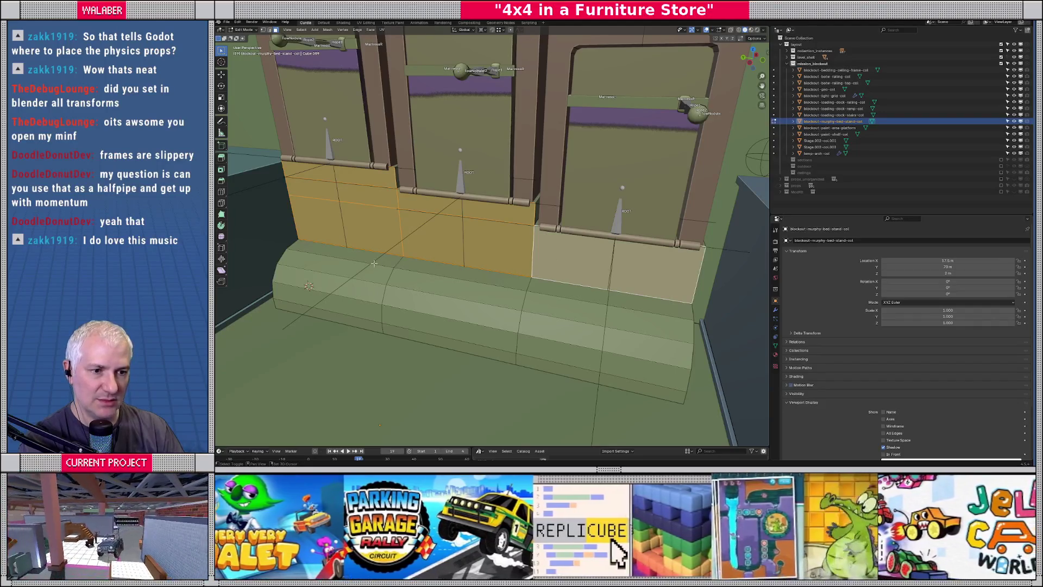
{"action": "left_click", "coordinate": [489, 322], "text": "shift"}
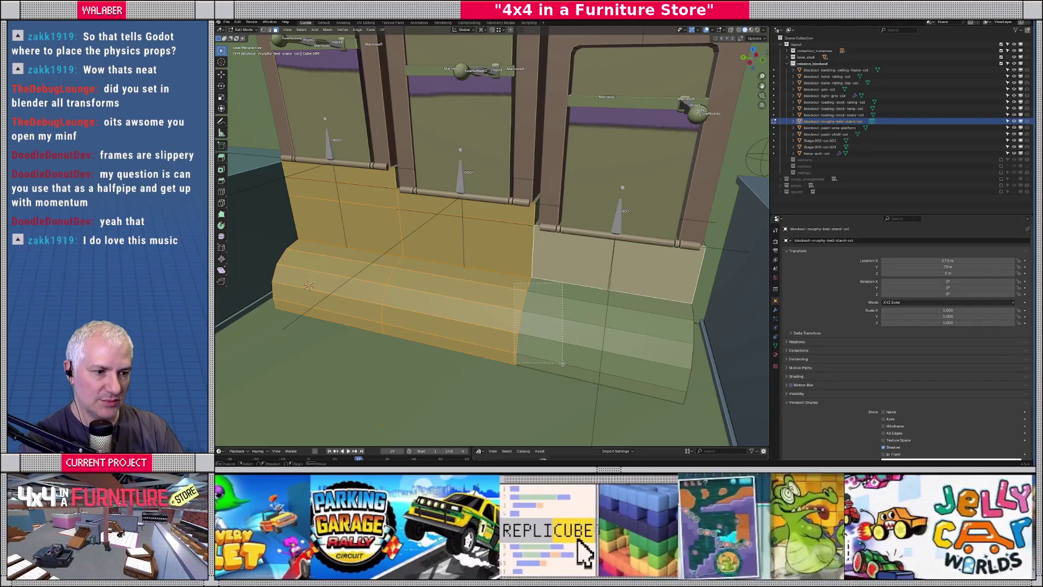
{"action": "left_click", "coordinate": [561, 359], "text": "shift"}
{"action": "middle_click_drag", "start_coordinate": [560, 358], "coordinate": [515, 316]}
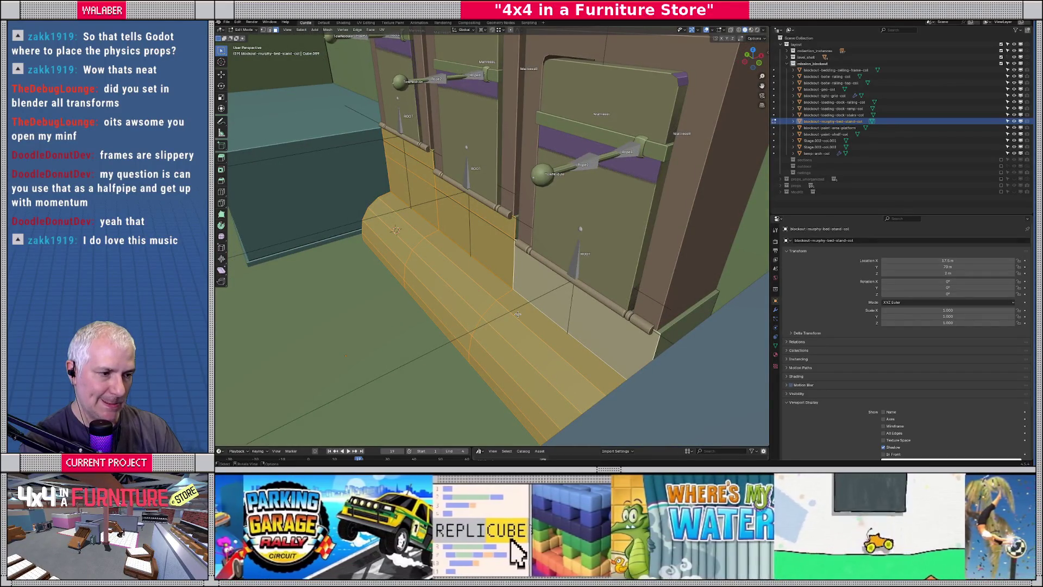
Move the selected stand faces 0.2 m along X and return to Object Mode.
{"action": "key", "text": "g"}
{"action": "key", "text": "x"}
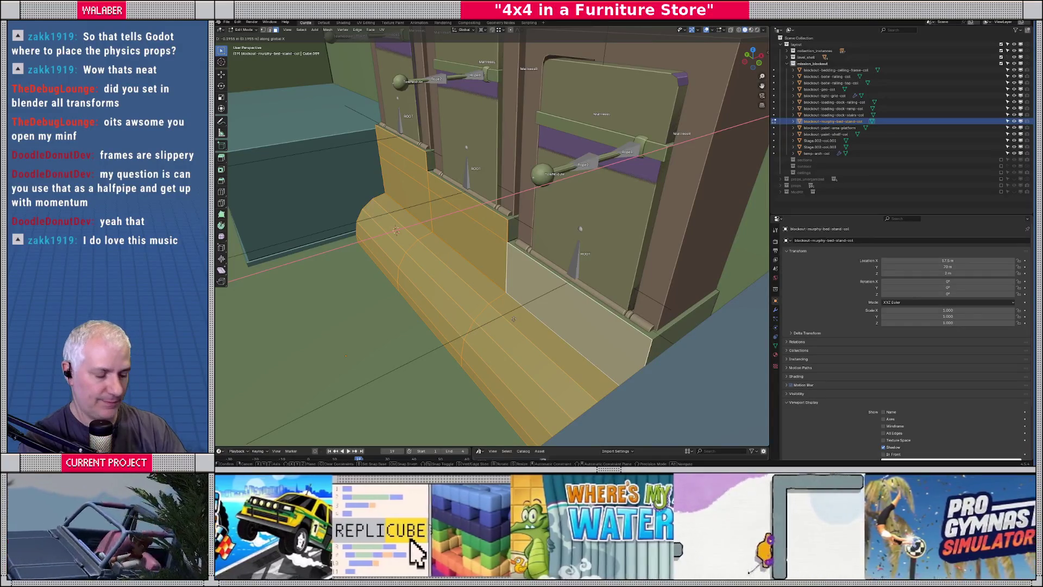
{"action": "left_click", "coordinate": [514, 319]}
{"action": "key", "text": "Tab"}
{"action": "mouse_move", "coordinate": [513, 319]}
{"action": "middle_mouse_down"}
{"action": "mouse_move", "coordinate": [601, 296]}
{"action": "mouse_move", "coordinate": [499, 304]}
{"action": "mouse_move", "coordinate": [570, 305]}
{"action": "mouse_move", "coordinate": [549, 306]}
{"action": "middle_mouse_up"}
Re-export the mission_blockout collection as glTF 2.0, overwriting the existing file.
{"action": "left_click", "coordinate": [802, 64]}
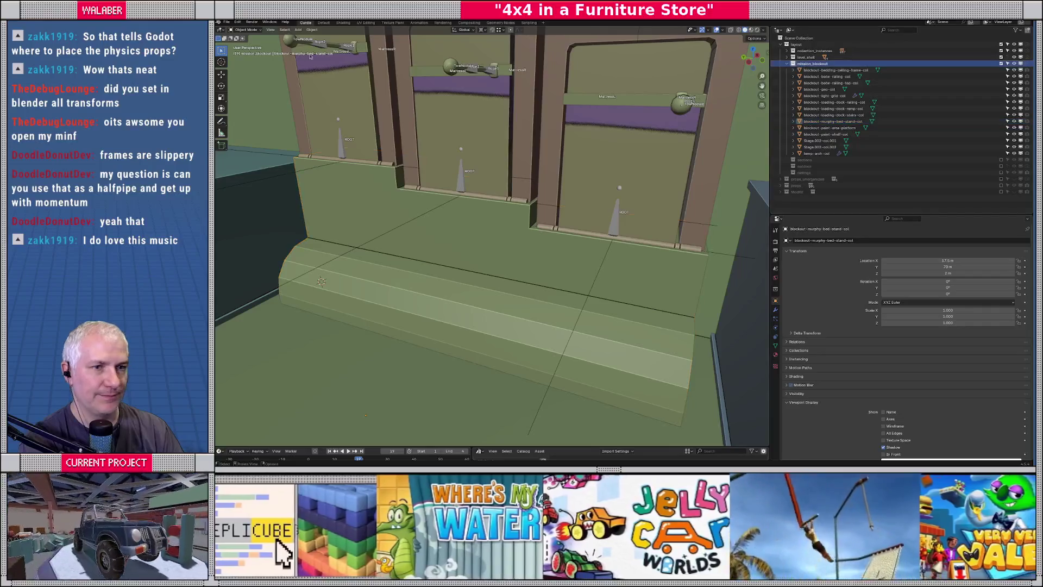
{"action": "left_click", "coordinate": [227, 24]}
{"action": "mouse_move", "coordinate": [256, 119]}
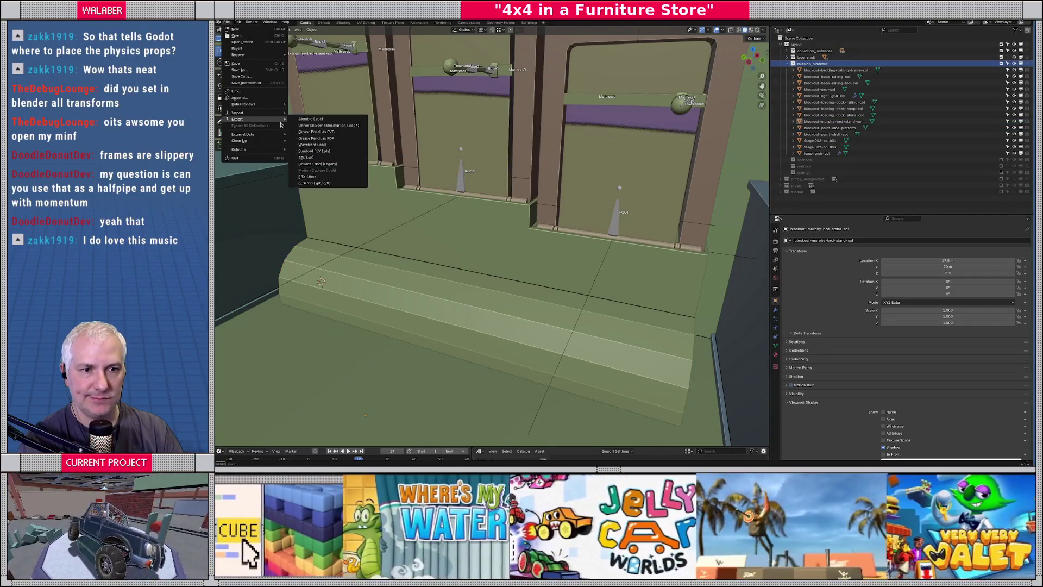
{"action": "left_click", "coordinate": [335, 183]}
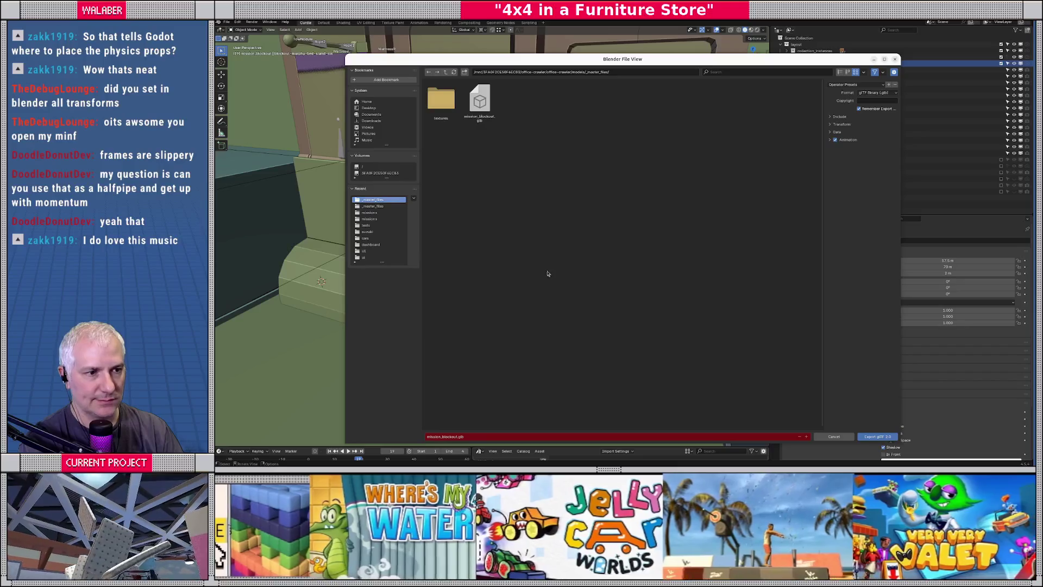
{"action": "double_click", "coordinate": [480, 101]}
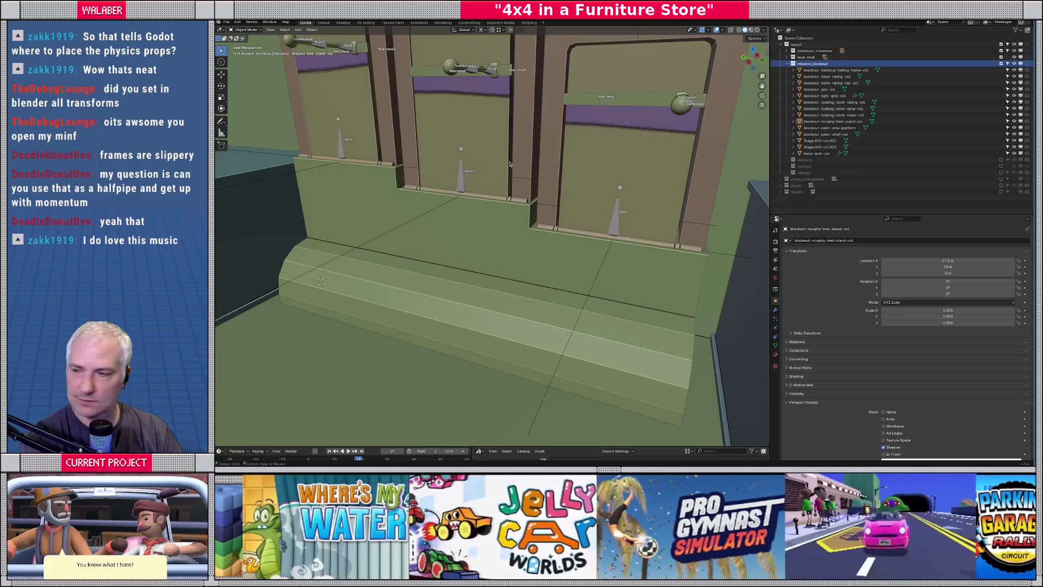
{"action": "key", "text": "alt+Tab"}
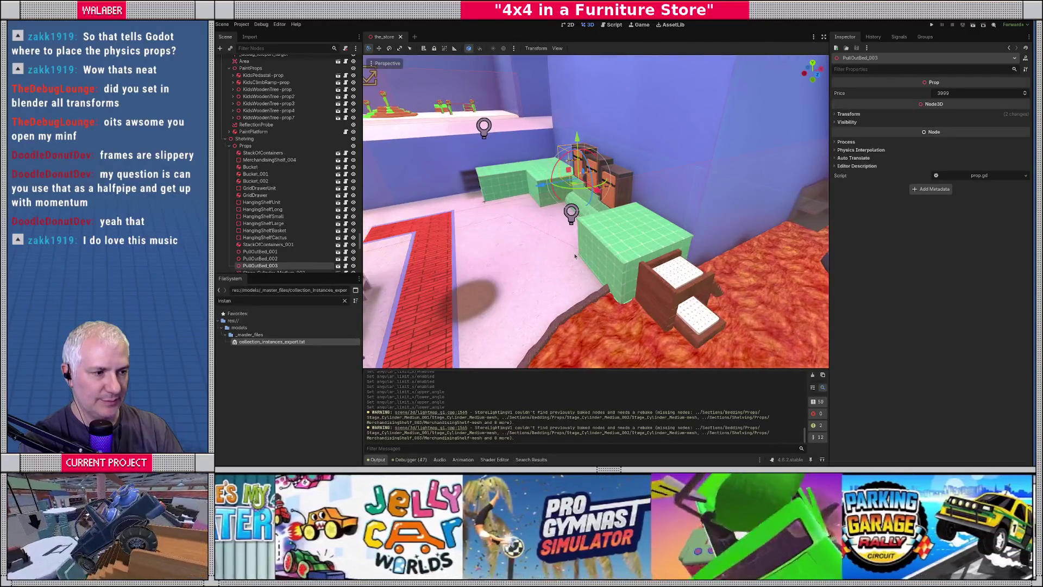
Orbit around PullOutBed_003 in the reimported store scene and run the project with F5.
{"action": "scroll", "coordinate": [652, 248], "scroll_direction": "down", "scroll_amount": 5}
{"action": "middle_click_drag", "start_coordinate": [664, 246], "coordinate": [603, 252]}
{"action": "key", "text": "F5"}
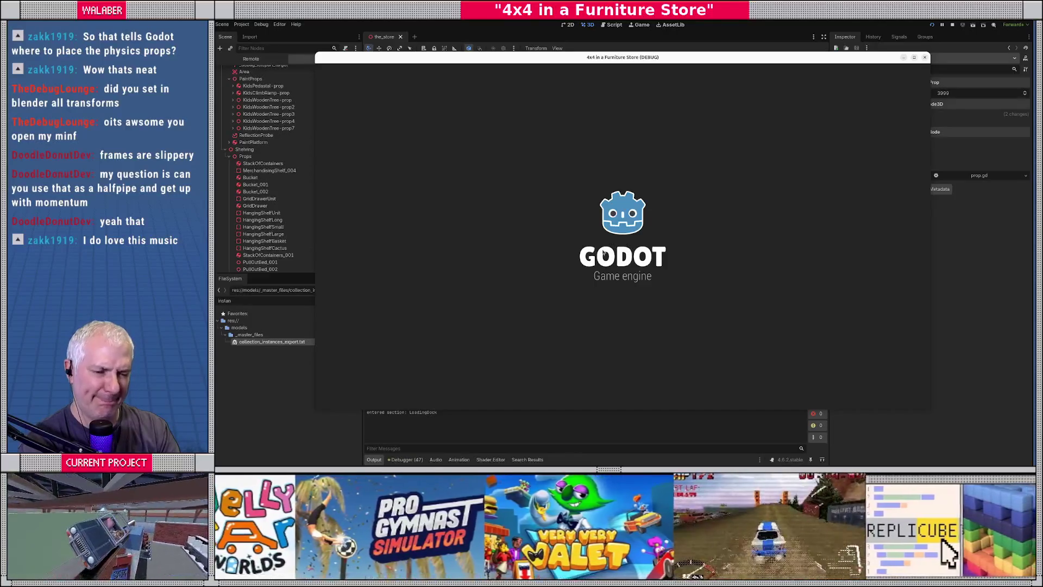
Skip the intro and welcome message, then teleport the jeep to Shelving via the dev console.
{"action": "key", "text": "Return"}
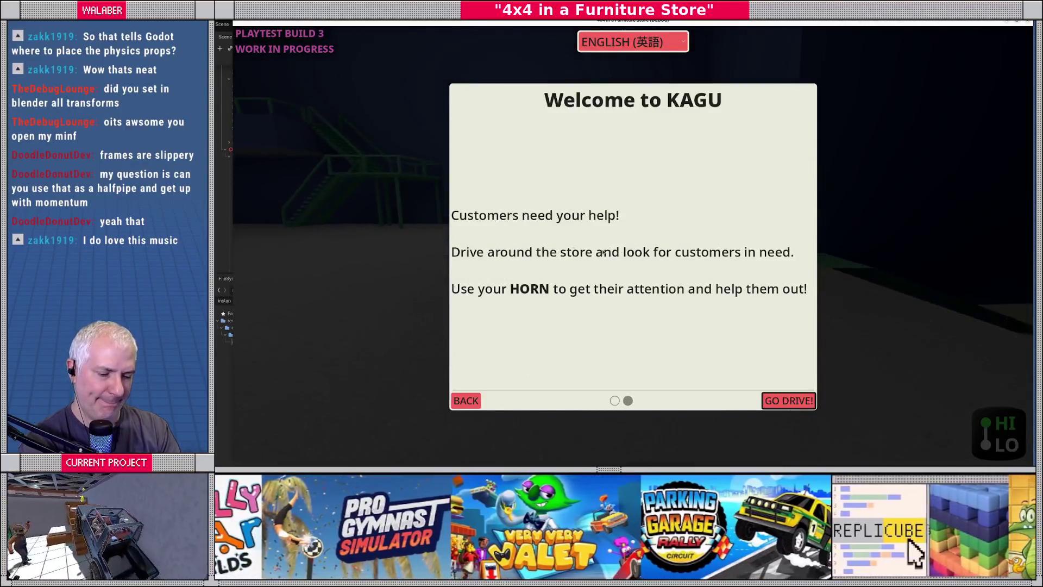
{"action": "key", "text": "Return"}
{"action": "key", "text": "grave"}
{"action": "type", "text": "ts Shelving"}
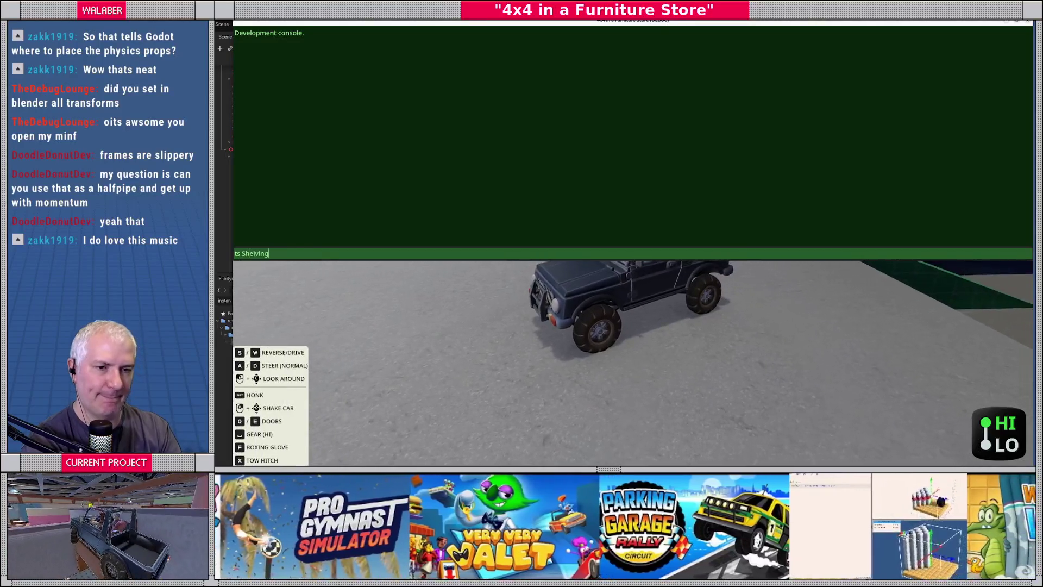
{"action": "key", "text": "Return"}
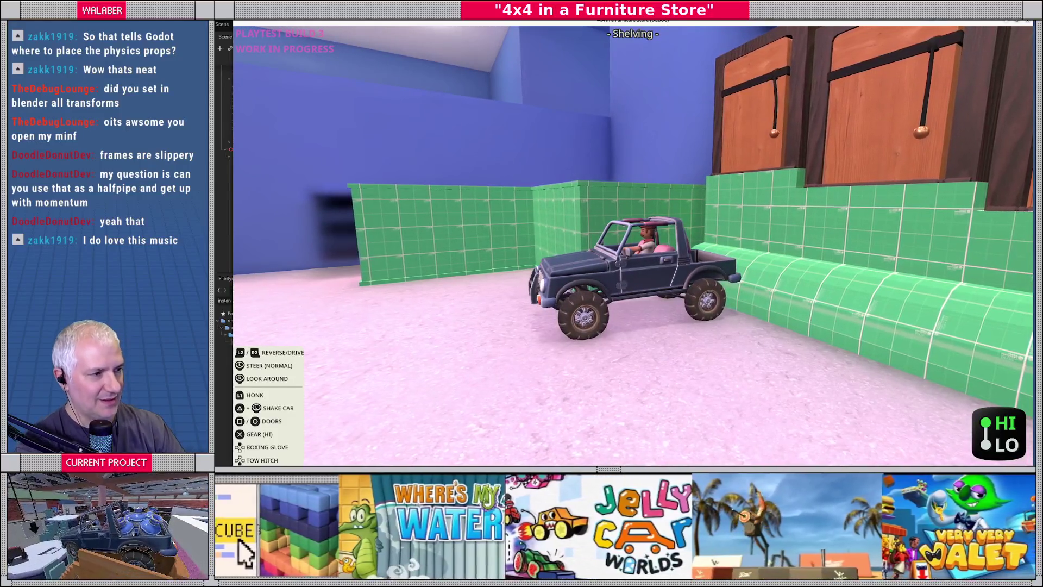
After driving around the bed stand, quit the game and return to Blender.
{"action": "key", "text": "Escape"}
{"action": "key", "text": "F8"}
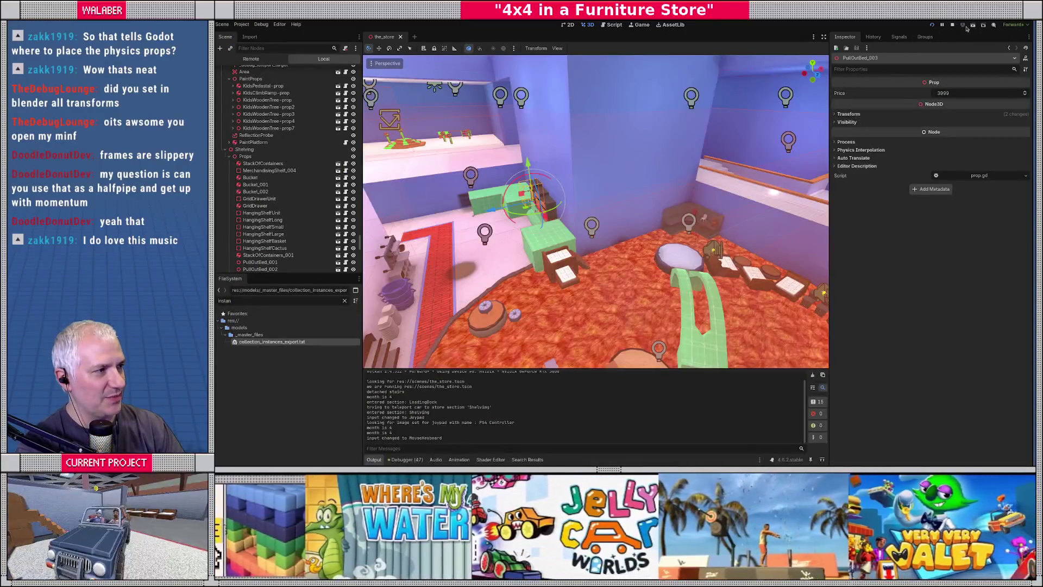
{"action": "scroll", "coordinate": [429, 170], "scroll_direction": "up", "scroll_amount": 3}
{"action": "scroll", "coordinate": [479, 235], "scroll_direction": "up", "scroll_amount": 10}
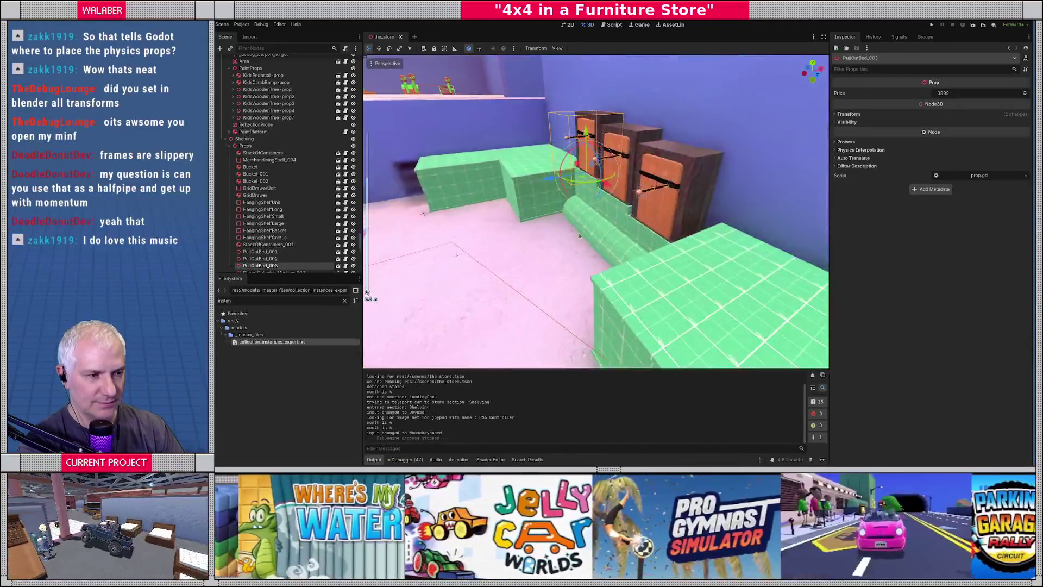
{"action": "key", "text": "alt+Tab"}
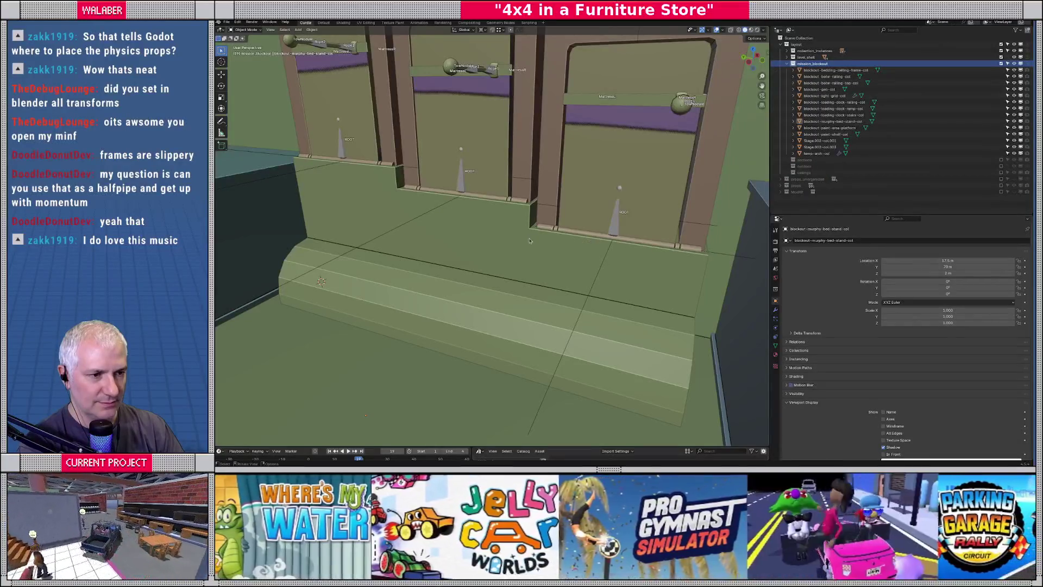
Bevel the bed stand's top edges by 0.2 m in Edit Mode.
{"action": "left_click", "coordinate": [532, 241]}
{"action": "key", "text": "Tab"}
{"action": "middle_click_drag", "start_coordinate": [532, 241], "coordinate": [434, 175]}
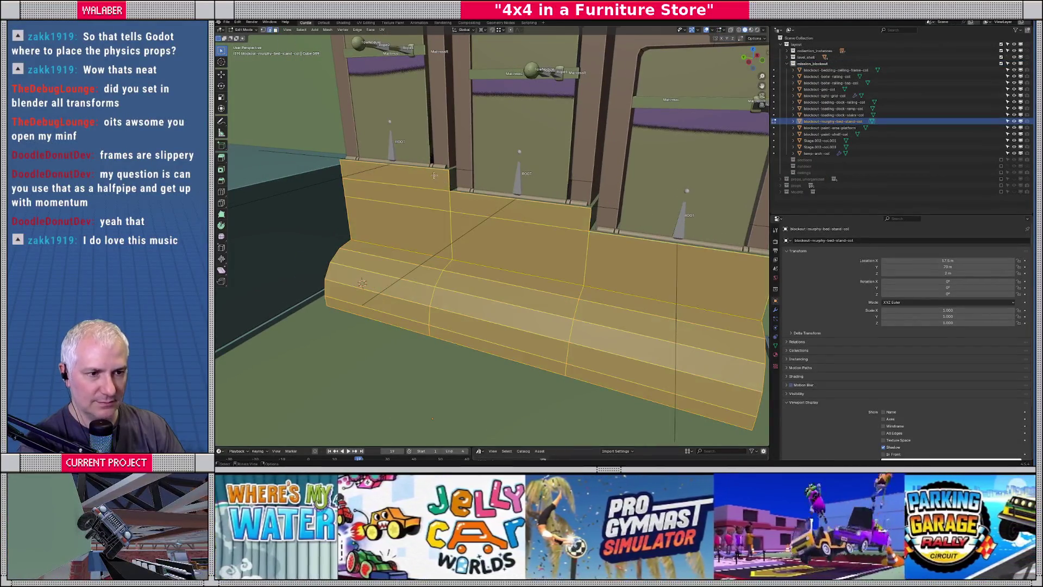
{"action": "key", "text": "alt+a"}
{"action": "middle_click_drag", "start_coordinate": [643, 261], "coordinate": [614, 296]}
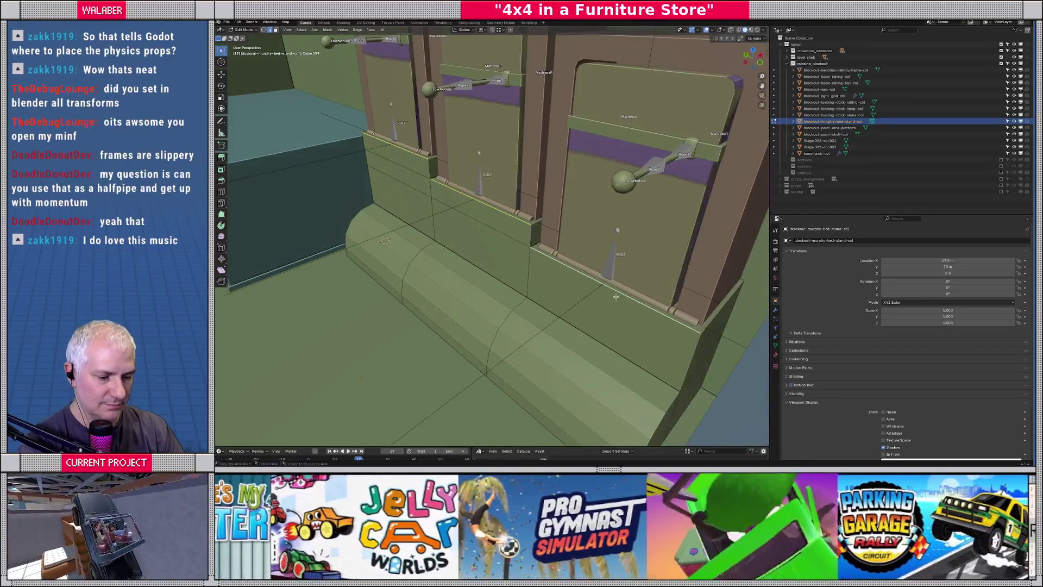
{"action": "key", "text": "ctrl+b"}
{"action": "scroll", "coordinate": [622, 307], "scroll_direction": "down", "scroll_amount": 1}
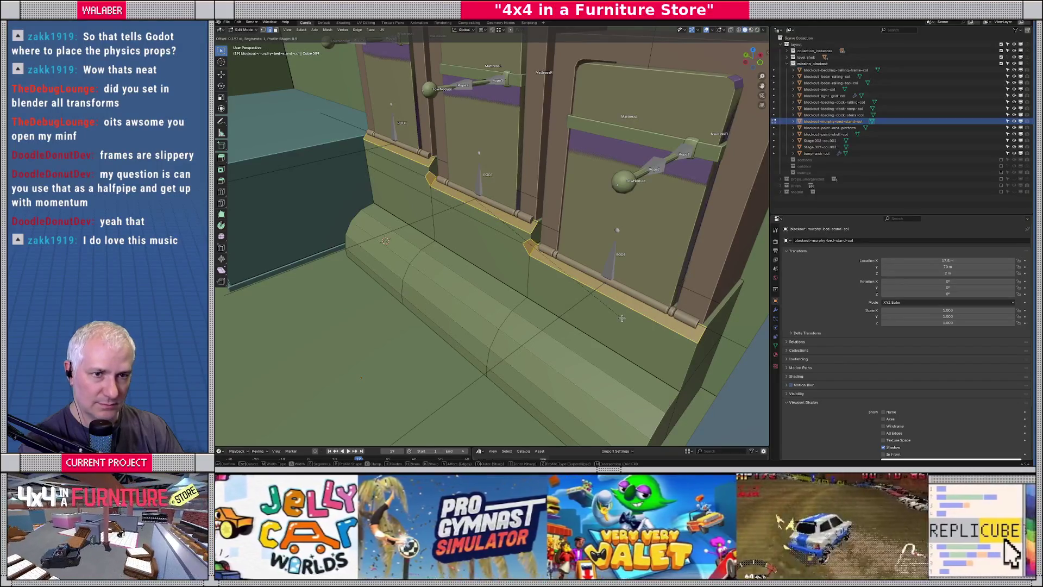
{"action": "type", "text": ".2"}
{"action": "key", "text": "Return"}
{"action": "mouse_move", "coordinate": [622, 318]}
{"action": "middle_mouse_down"}
{"action": "mouse_move", "coordinate": [552, 264]}
{"action": "mouse_move", "coordinate": [473, 249]}
{"action": "mouse_move", "coordinate": [487, 230]}
{"action": "middle_mouse_up"}
{"action": "scroll", "coordinate": [479, 227], "scroll_direction": "up", "scroll_amount": 3}
Triangulate the two bevelled corner faces and rotate their dividing edges.
{"action": "left_click", "coordinate": [493, 199]}
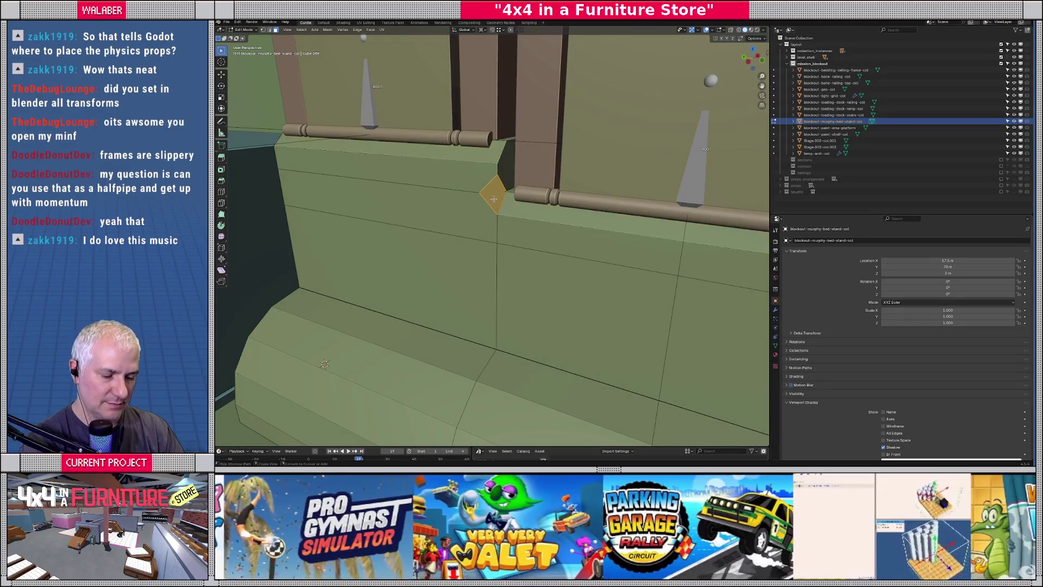
{"action": "key", "text": "ctrl+t"}
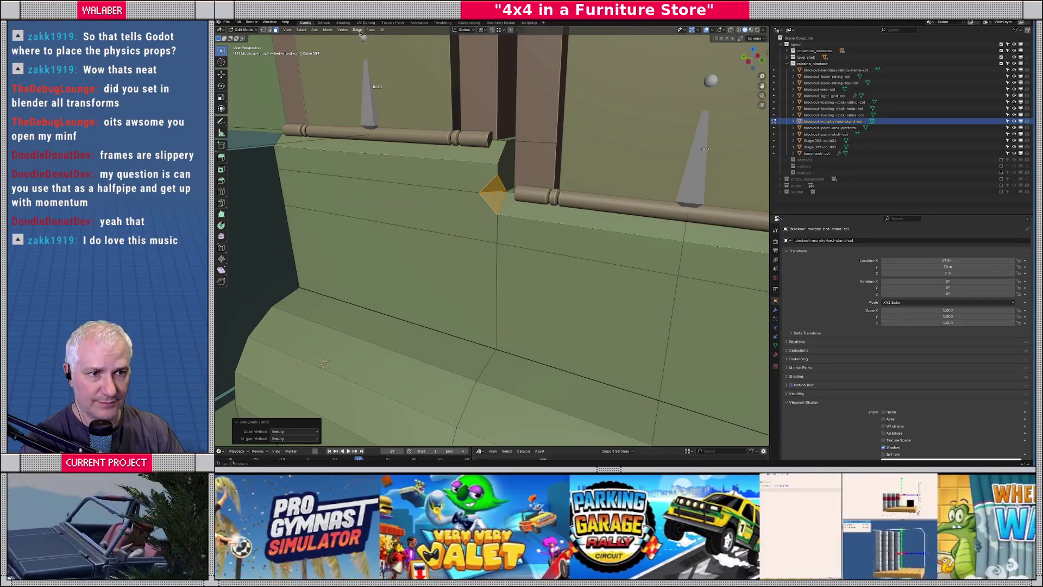
{"action": "left_click", "coordinate": [358, 30]}
{"action": "left_click", "coordinate": [375, 87]}
{"action": "middle_click_drag", "start_coordinate": [380, 92], "coordinate": [606, 265]}
{"action": "left_click", "coordinate": [621, 267]}
{"action": "key", "text": "ctrl+t"}
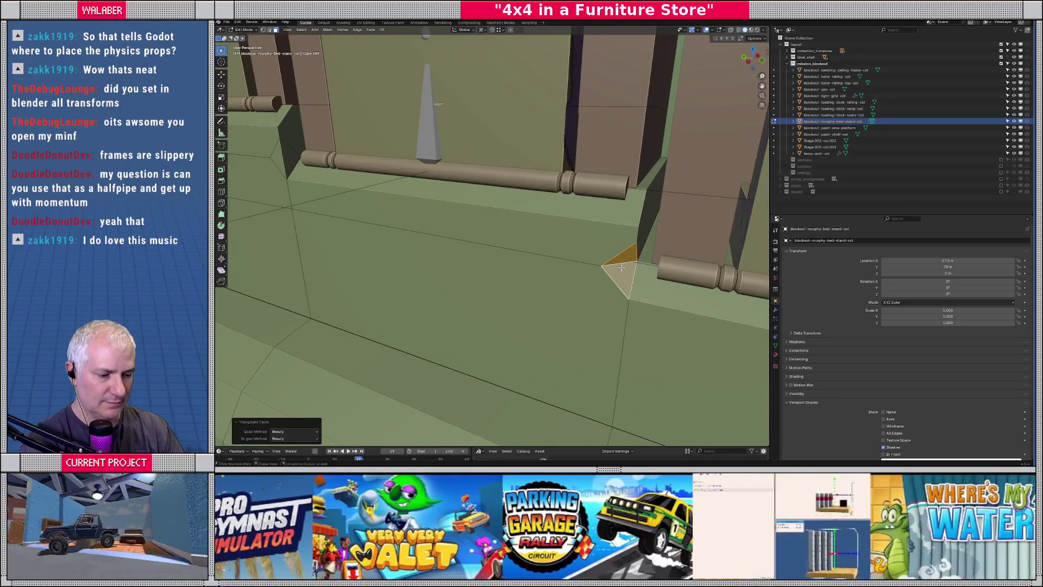
{"action": "left_click", "coordinate": [358, 30]}
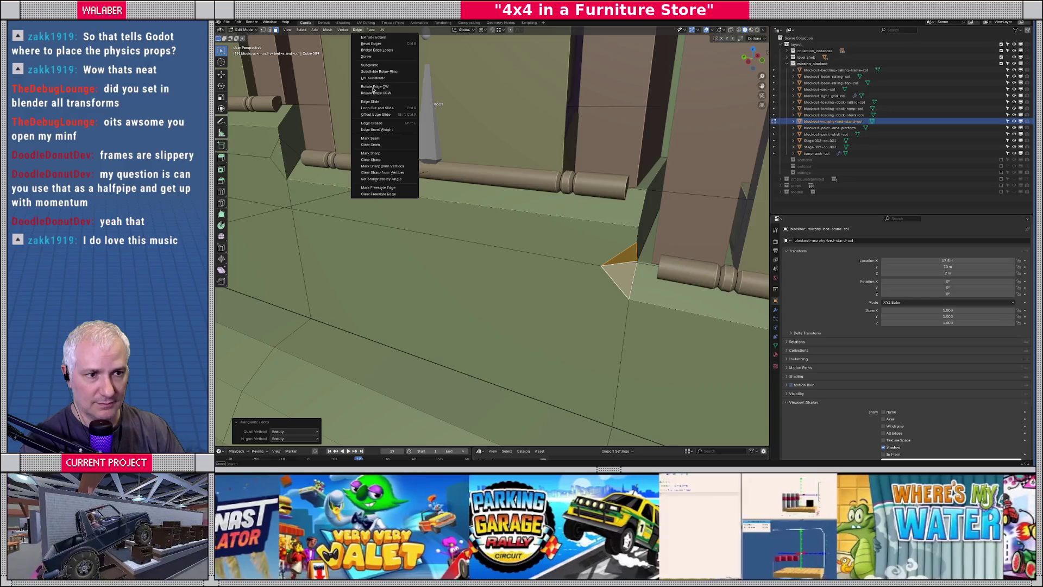
{"action": "left_click", "coordinate": [373, 88]}
{"action": "scroll", "coordinate": [435, 163], "scroll_direction": "down", "scroll_amount": 3}
{"action": "mouse_move", "coordinate": [435, 163]}
{"action": "middle_mouse_down"}
{"action": "mouse_move", "coordinate": [540, 255]}
{"action": "mouse_move", "coordinate": [480, 253]}
{"action": "mouse_move", "coordinate": [520, 246]}
{"action": "middle_mouse_up"}
Return to Object Mode and select the mission_blockout collection.
{"action": "key", "text": "Tab"}
{"action": "scroll", "coordinate": [491, 251], "scroll_direction": "down", "scroll_amount": 4}
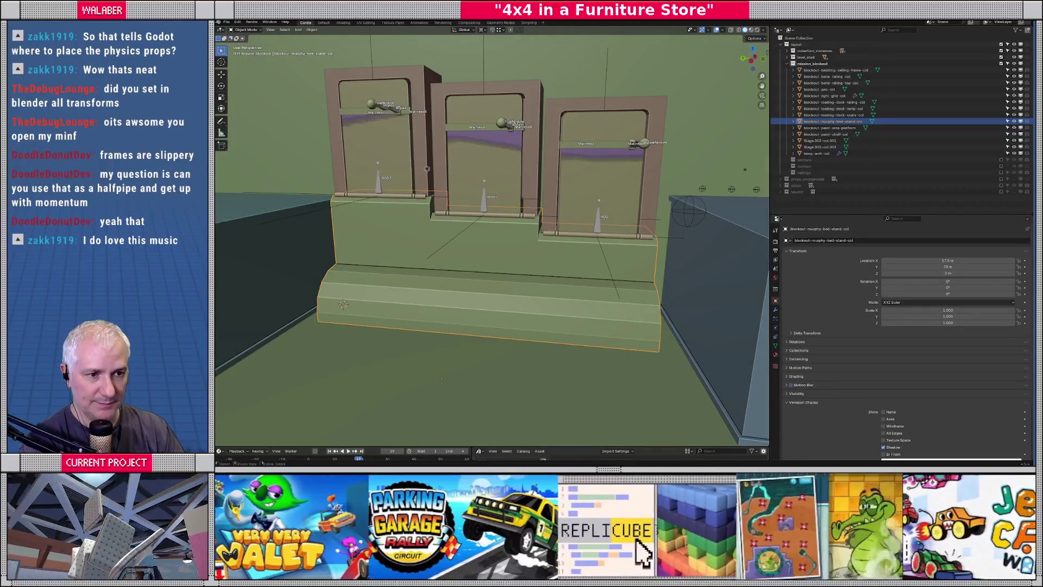
{"action": "left_click", "coordinate": [812, 63]}
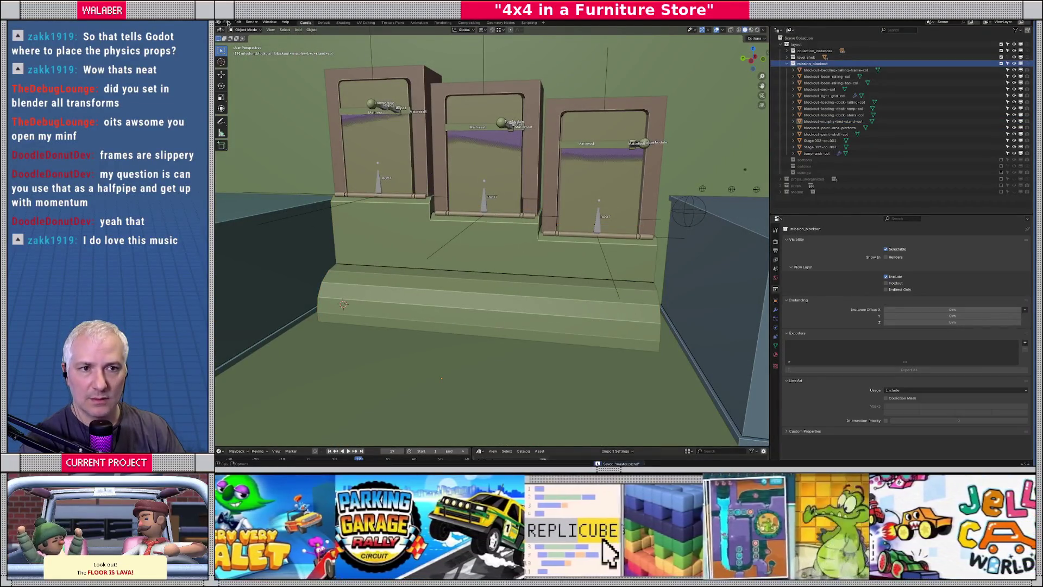
Export the blockout as glTF 2.0, overwriting mission_blockout.glb.
{"action": "left_click", "coordinate": [227, 23]}
{"action": "mouse_move", "coordinate": [255, 119]}
{"action": "left_click", "coordinate": [335, 187]}
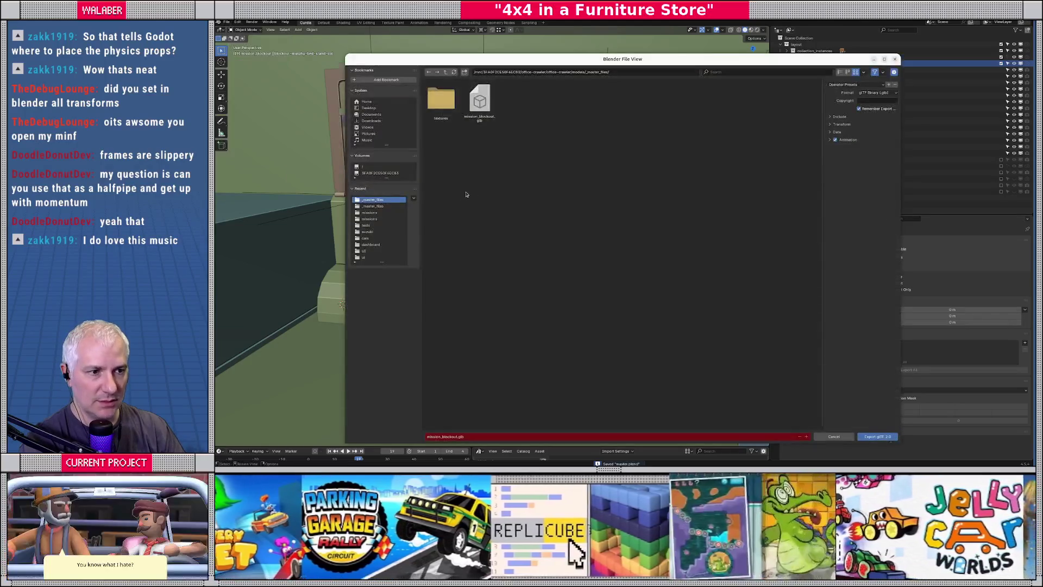
{"action": "double_click", "coordinate": [477, 98]}
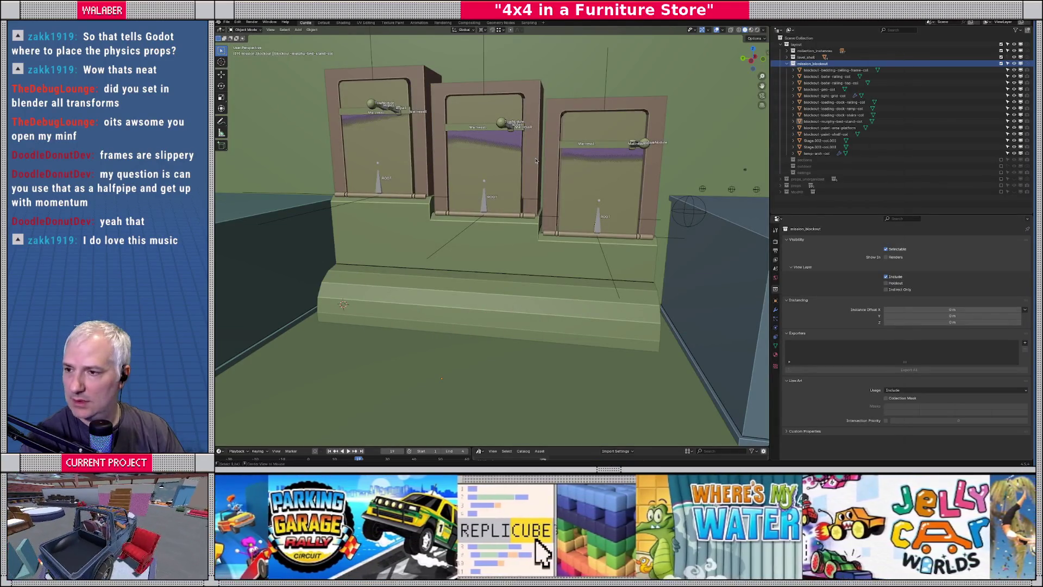
Switch to the Godot editor and run the game project with F5.
{"action": "key", "text": "alt+Tab"}
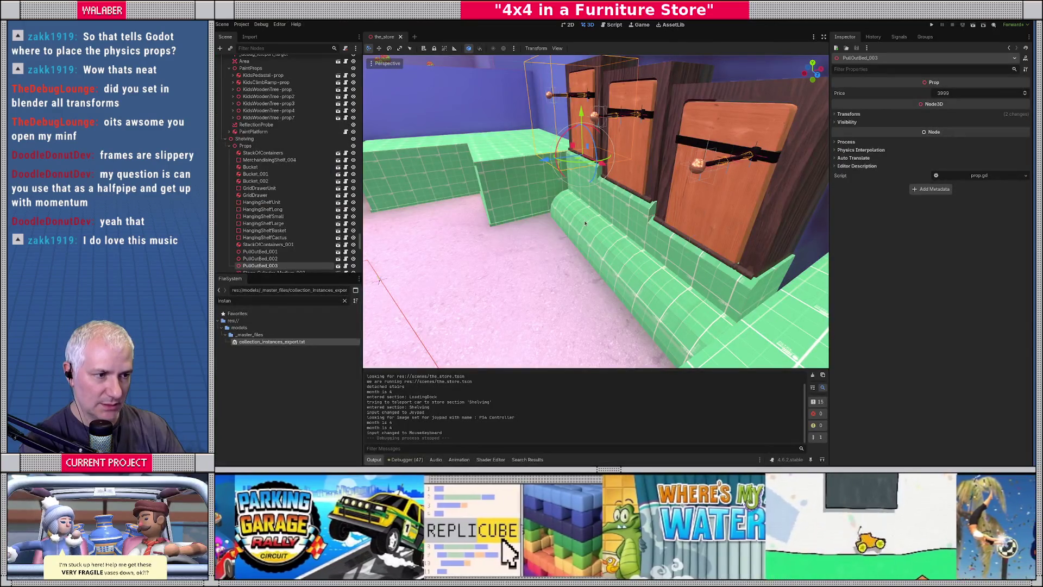
{"action": "scroll", "coordinate": [585, 223], "scroll_direction": "up", "scroll_amount": 3}
{"action": "key", "text": "F5"}
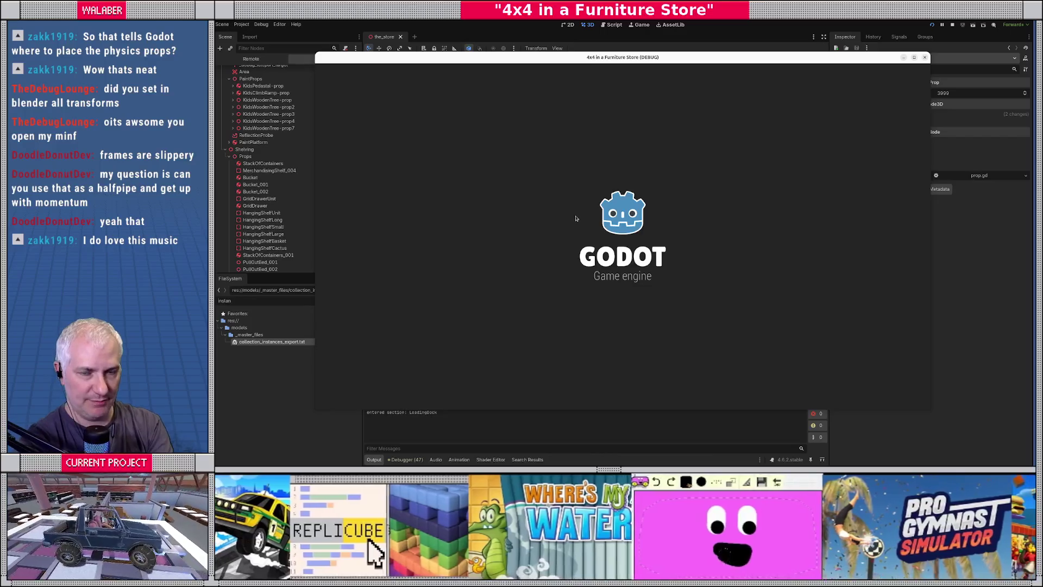
Dismiss the intro dialogs and teleport the jeep to Shelving with the console command 'ts Shelving'.
{"action": "key", "text": "Return"}
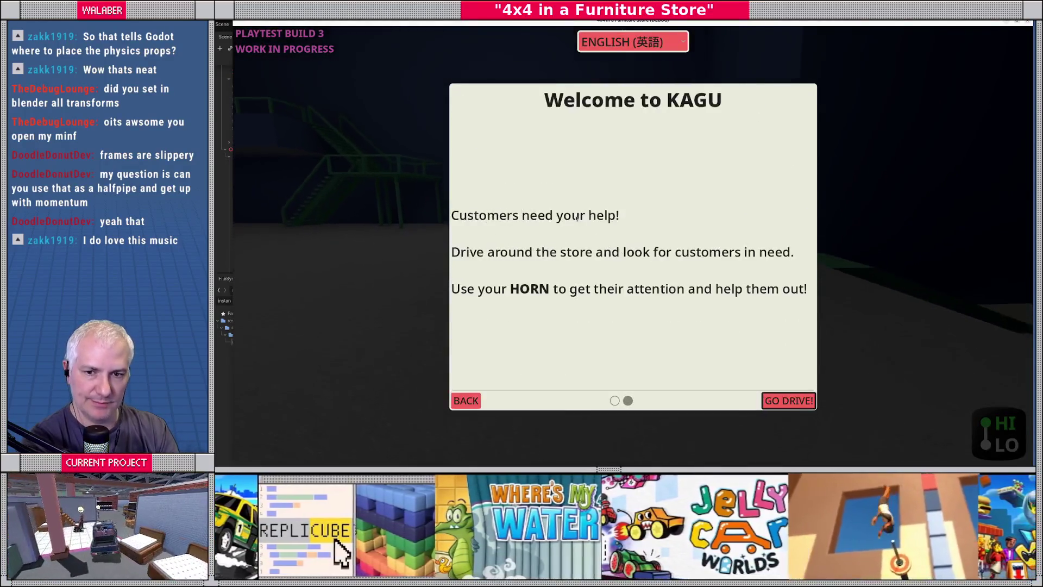
{"action": "key", "text": "Return"}
{"action": "key", "text": "grave"}
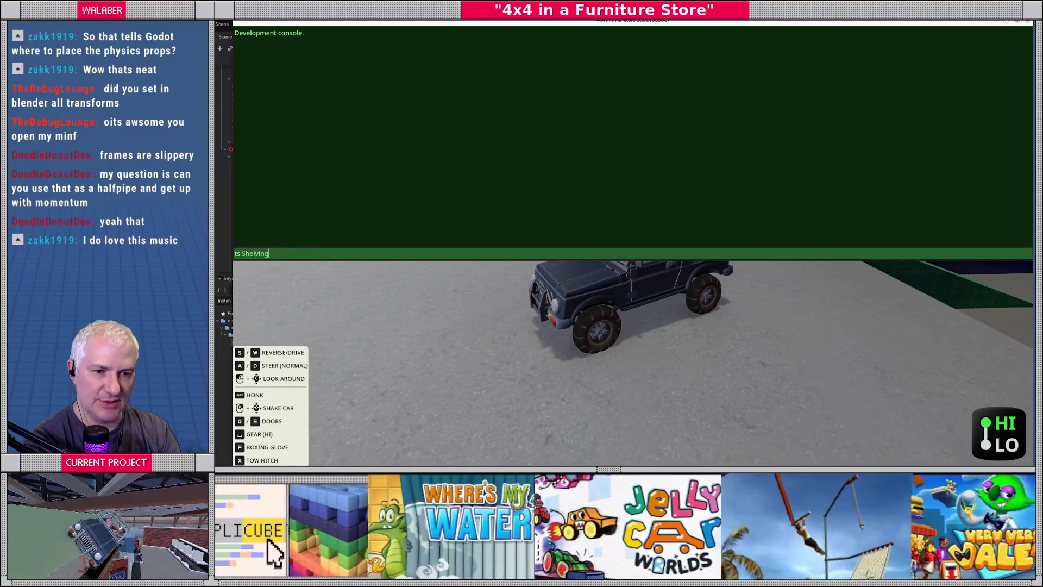
{"action": "key", "text": "Return"}
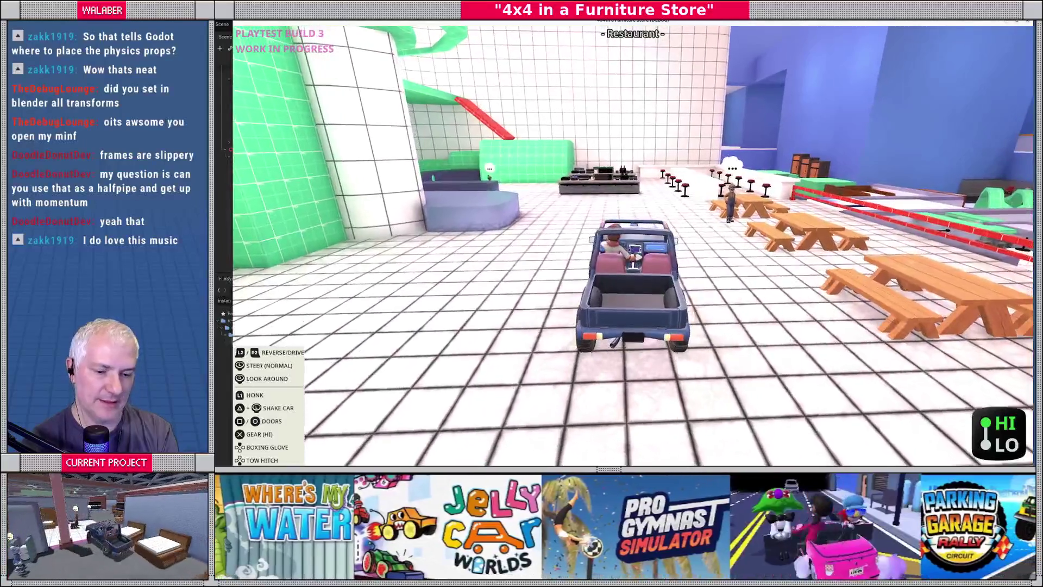
Bring up the jeep's dashboard main menu, then stop the running game with F8.
{"action": "key", "text": "1"}
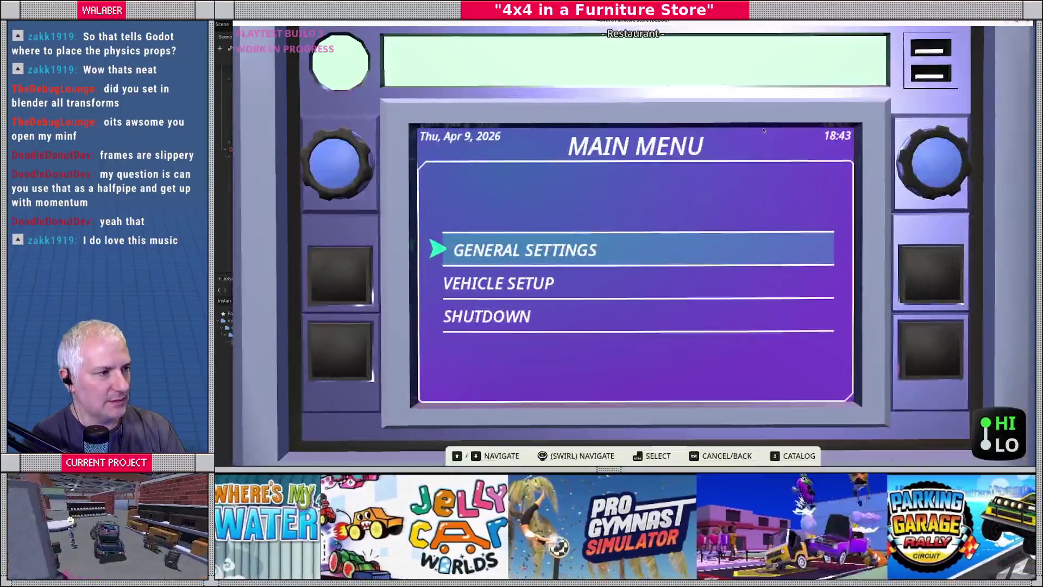
{"action": "key", "text": "F8"}
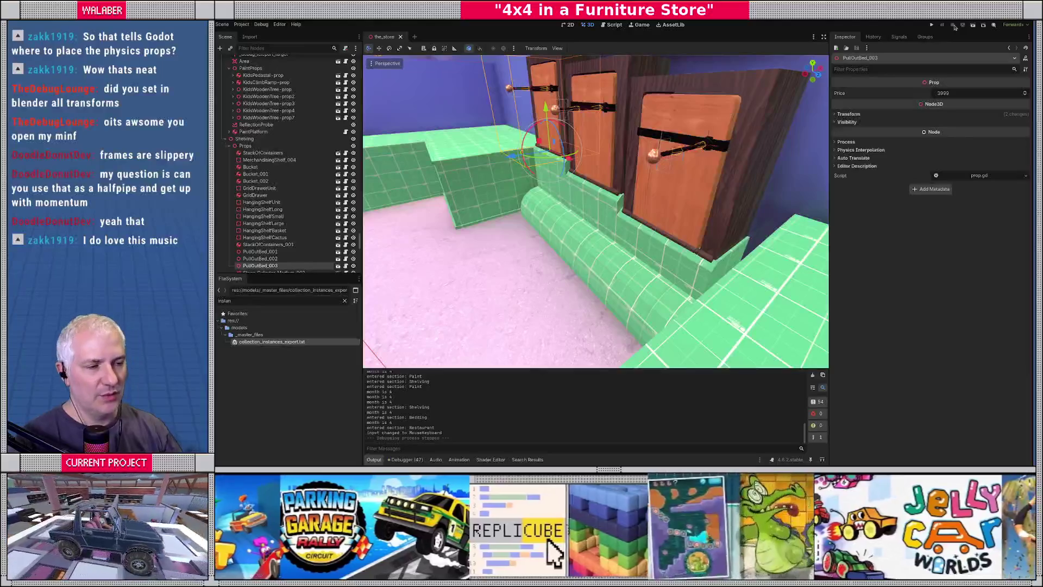
Select StoreLightingV1 under the ceilings group and bake its lightmaps.
{"action": "right_click_drag", "start_coordinate": [597, 217], "coordinate": [597, 218]}
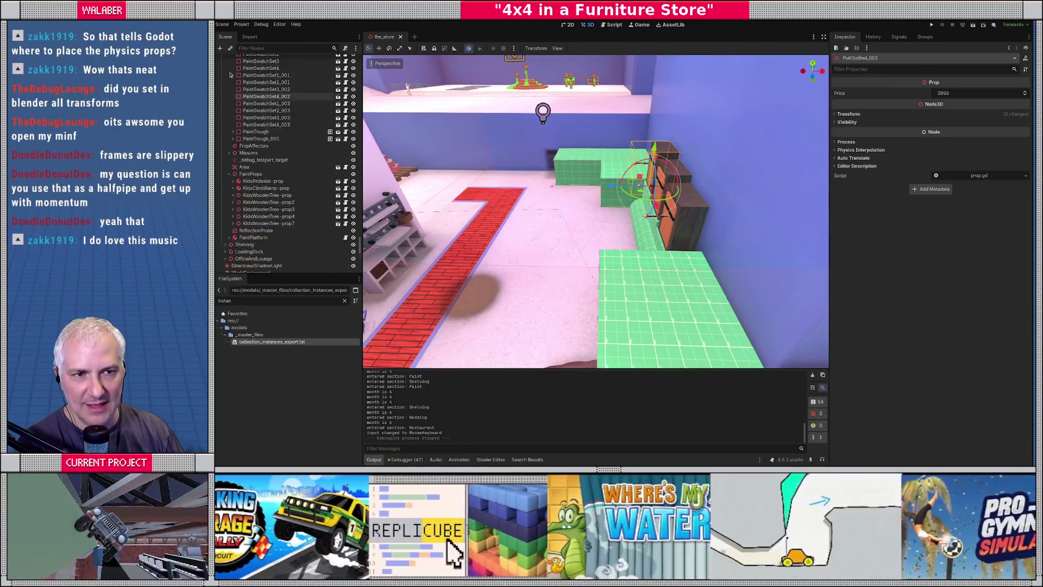
{"action": "scroll", "coordinate": [326, 206], "scroll_direction": "up", "scroll_amount": 5}
{"action": "scroll", "coordinate": [271, 163], "scroll_direction": "up", "scroll_amount": 10}
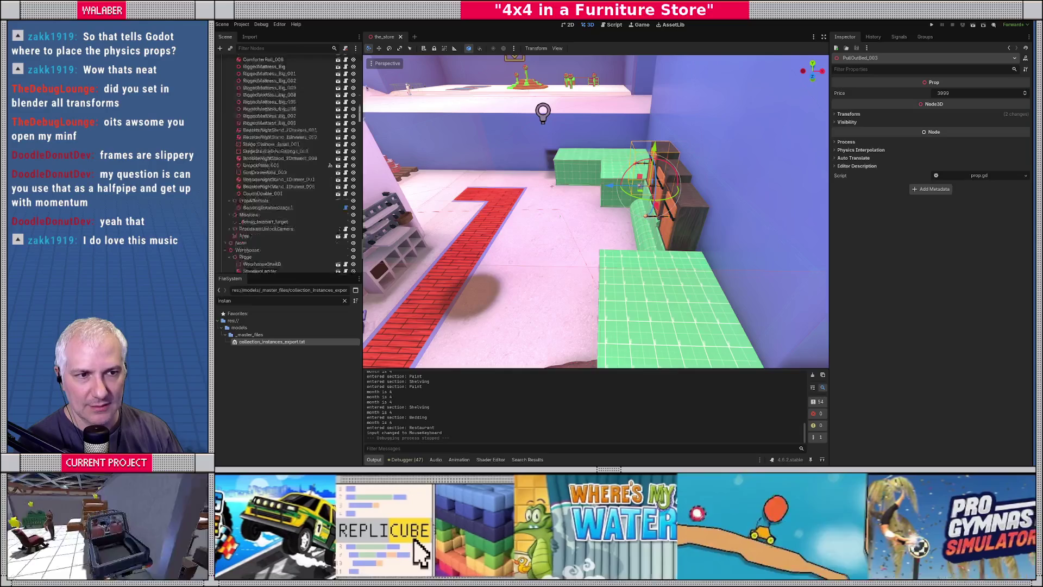
{"action": "left_click", "coordinate": [221, 110]}
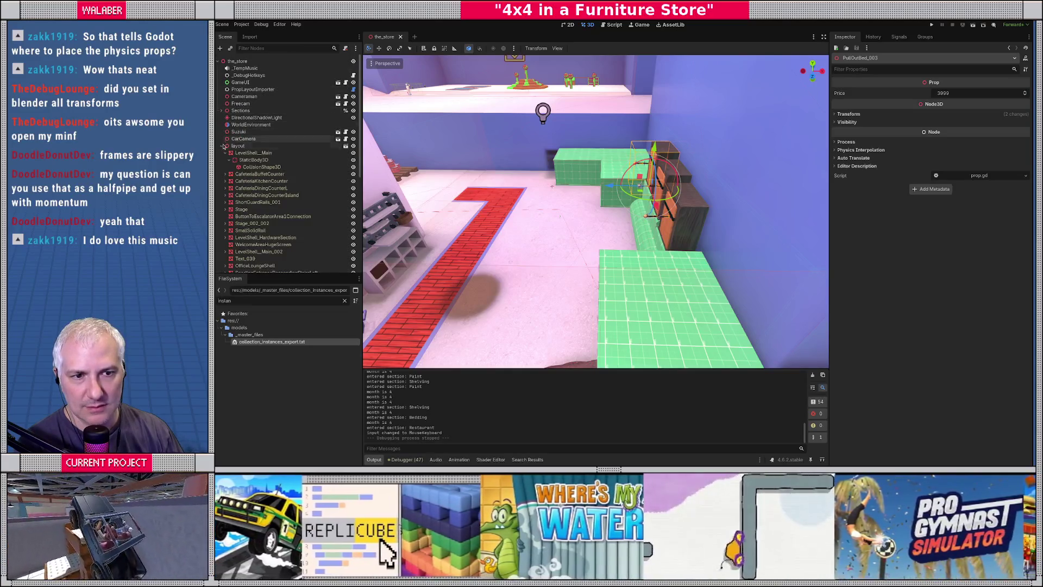
{"action": "left_click", "coordinate": [221, 153]}
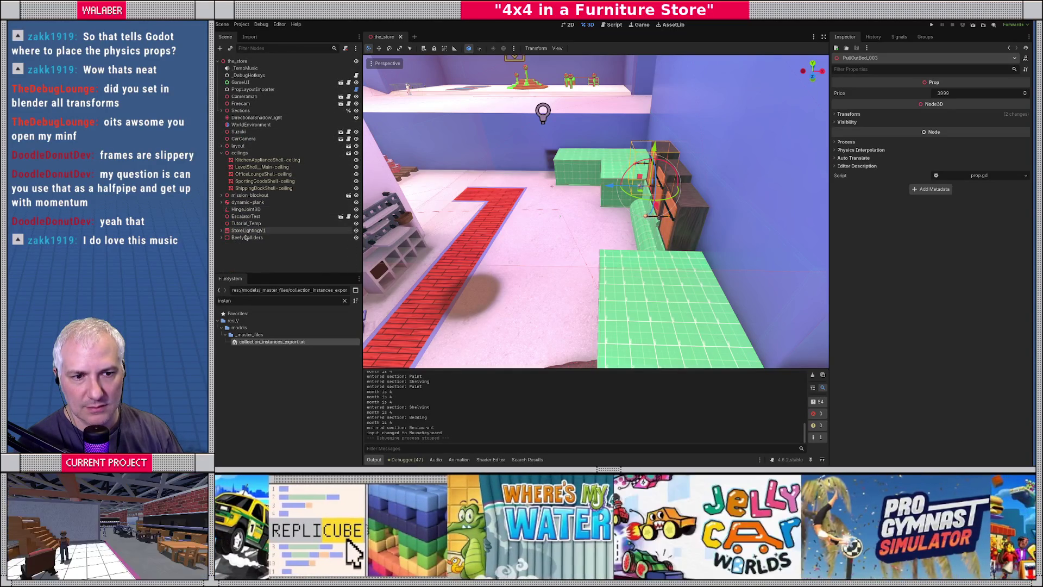
{"action": "left_click", "coordinate": [248, 230]}
{"action": "left_click", "coordinate": [593, 48]}
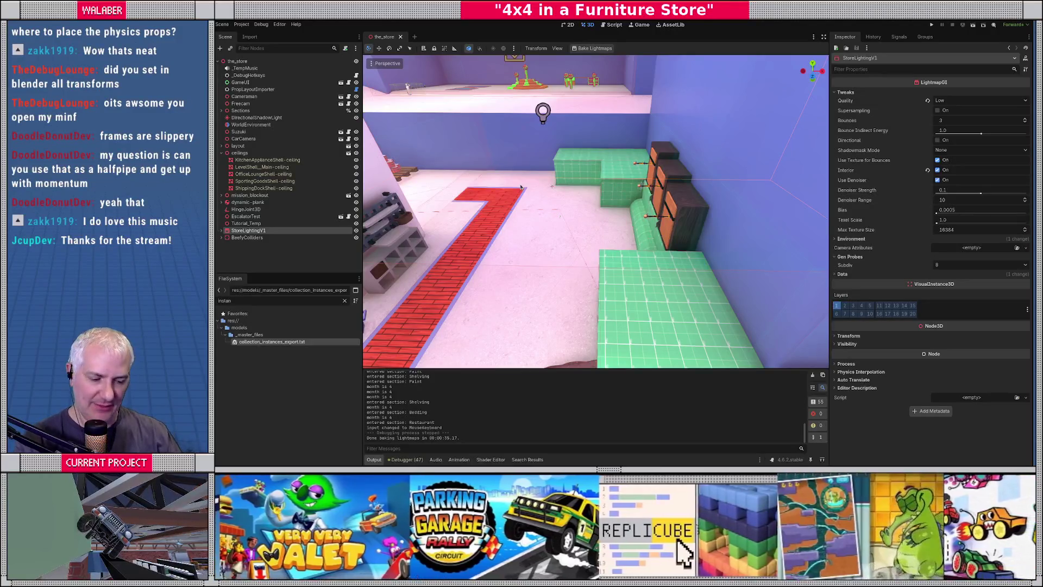
Fly the camera back from the tiled counter and cabinets to a wide view of the lava-floored store.
{"action": "mouse_move", "coordinate": [629, 316]}
{"action": "right_mouse_down"}
{"action": "mouse_move", "coordinate": [641, 312]}
{"action": "mouse_move", "coordinate": [595, 318]}
{"action": "mouse_move", "coordinate": [628, 320]}
{"action": "right_mouse_up"}
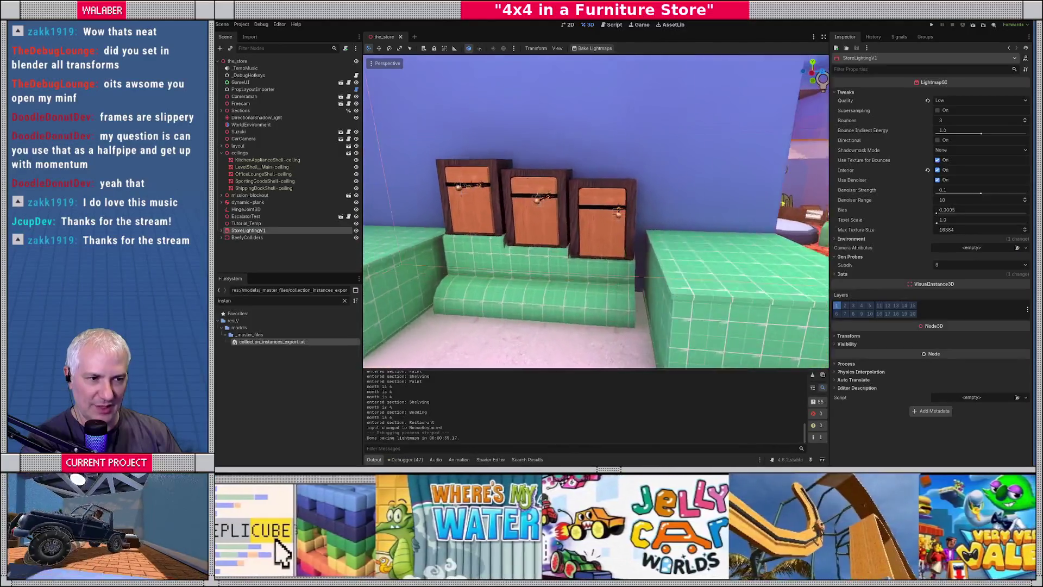
{"action": "mouse_move", "coordinate": [596, 211]}
{"action": "right_mouse_down"}
{"action": "mouse_move", "coordinate": [510, 190]}
{"action": "mouse_move", "coordinate": [533, 261]}
{"action": "right_mouse_up"}
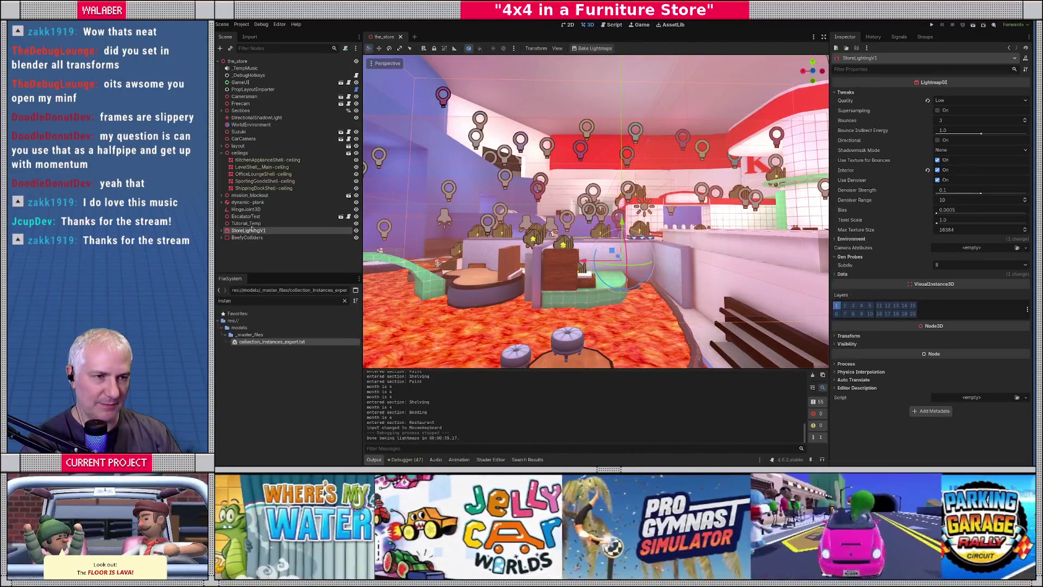